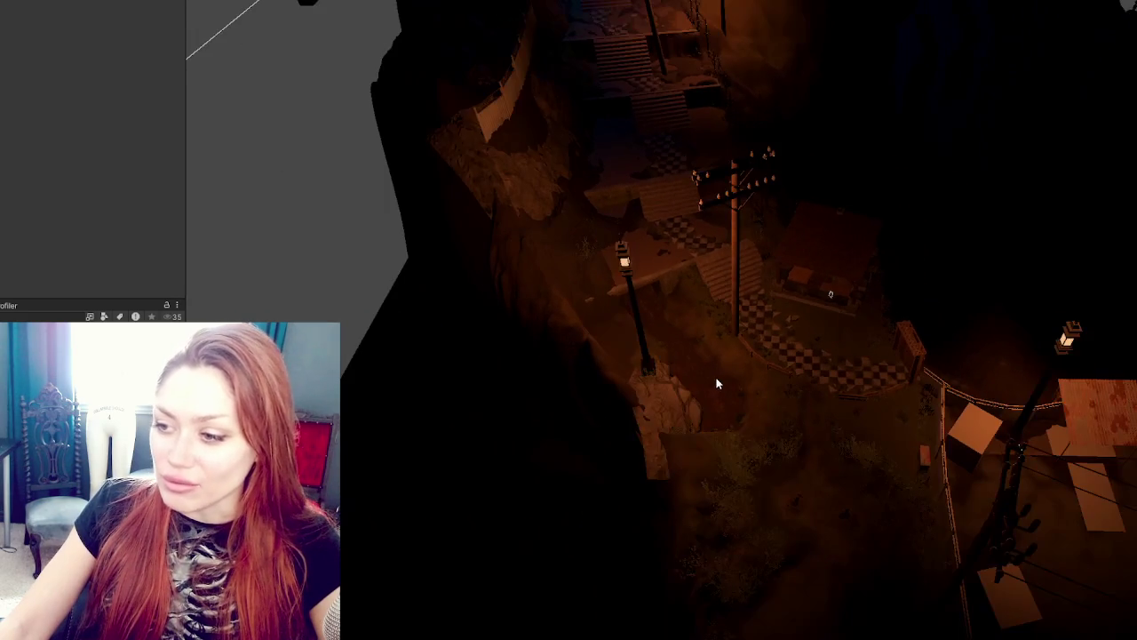
# Step: Move the flat rock beside the lamp post and stack the second rock onto it
pyautogui.click(667, 412)
pyautogui.moveTo(670, 420)
pyautogui.mouseDown()
pyautogui.moveTo(615, 348)
pyautogui.moveTo(669, 419)
pyautogui.mouseUp()
pyautogui.keyDown('ctrl'); pyautogui.click(640, 360); pyautogui.keyUp('ctrl')
pyautogui.moveTo(609, 346)
pyautogui.mouseDown()
pyautogui.moveTo(651, 334)
pyautogui.moveTo(667, 418)
pyautogui.mouseUp()
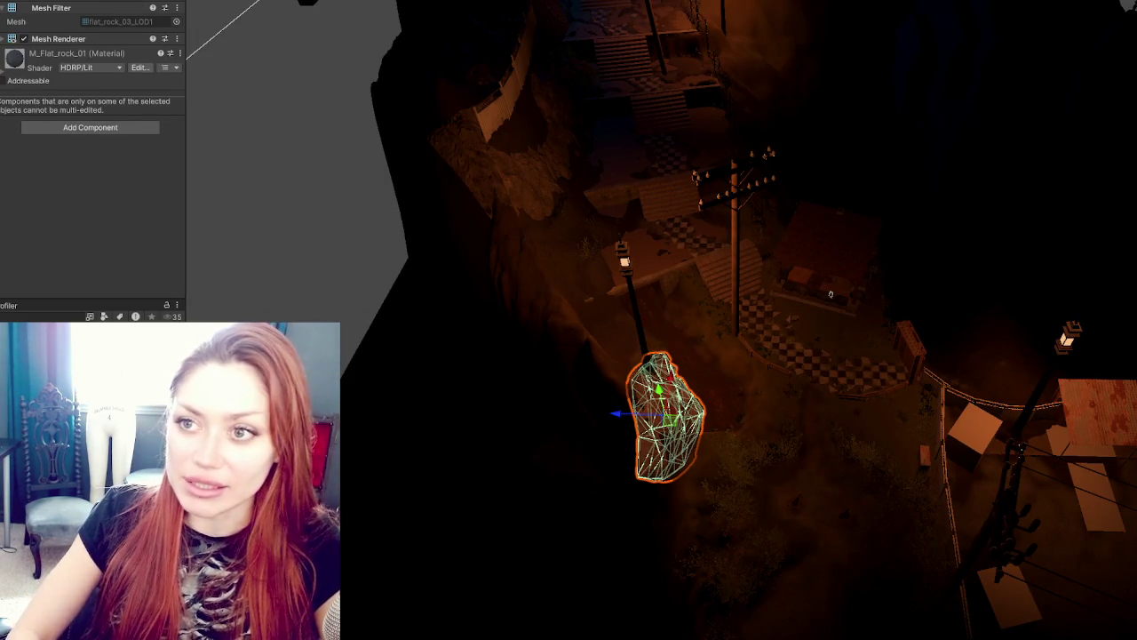
# Step: Move the small flat rock up beside the lamp post, then open another scene additively
pyautogui.click(559, 304)
pyautogui.moveTo(559, 305); pyautogui.dragTo(593, 335)
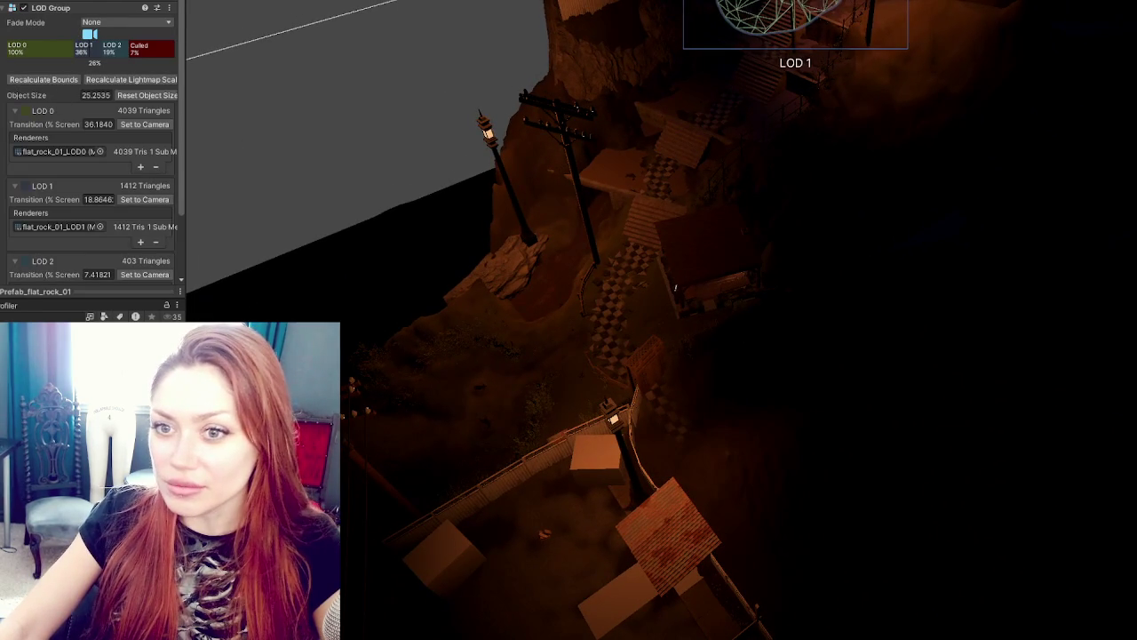
pyautogui.click(498, 264)
pyautogui.moveTo(542, 261)
pyautogui.mouseDown()
pyautogui.moveTo(582, 222)
pyautogui.moveTo(513, 190)
pyautogui.mouseUp()
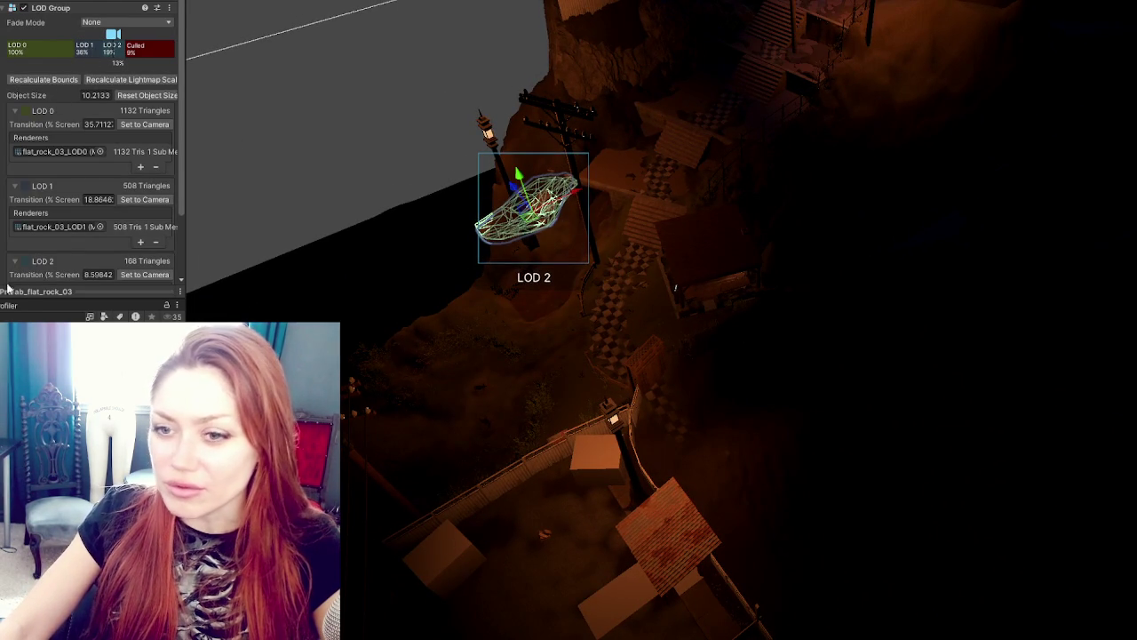
pyautogui.rightClick(9, 153)
pyautogui.click(143, 217)
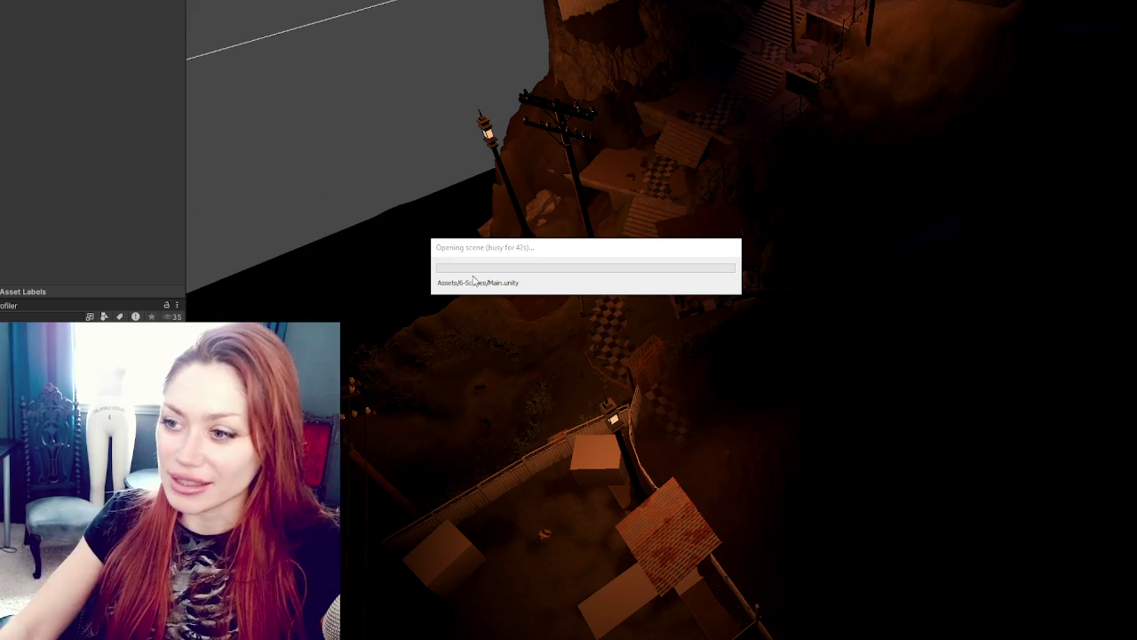
# Step: Let Main.unity finish loading, then orbit to view the added buildings, walls and trees
pyautogui.moveTo(585, 249); pyautogui.dragTo(626, 158)
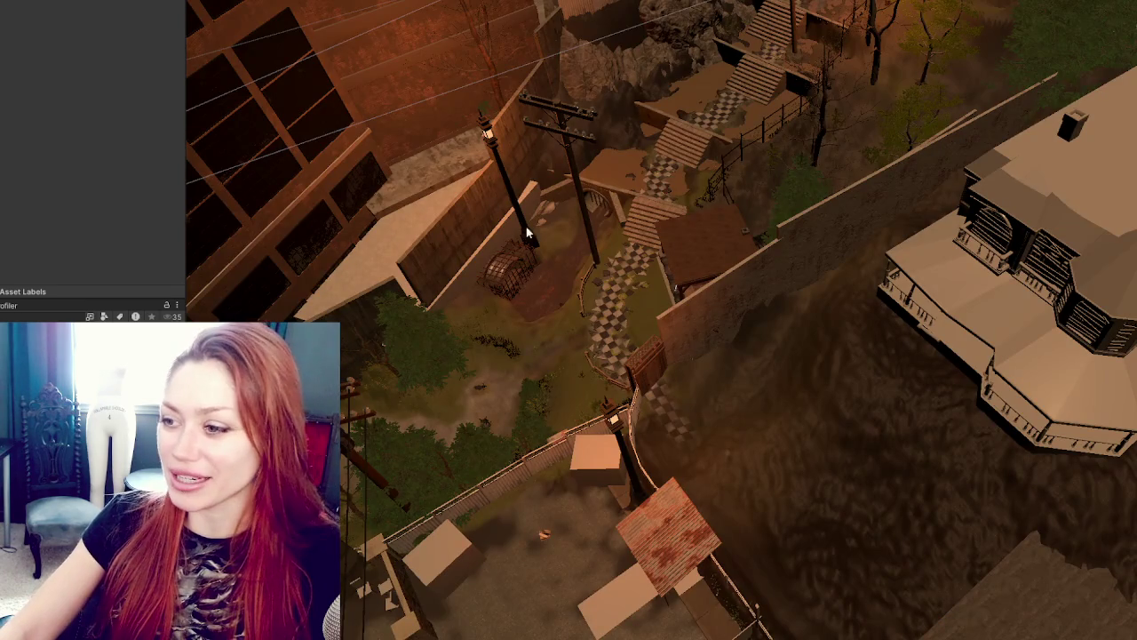
pyautogui.moveTo(798, 227); pyautogui.dragTo(861, 240)
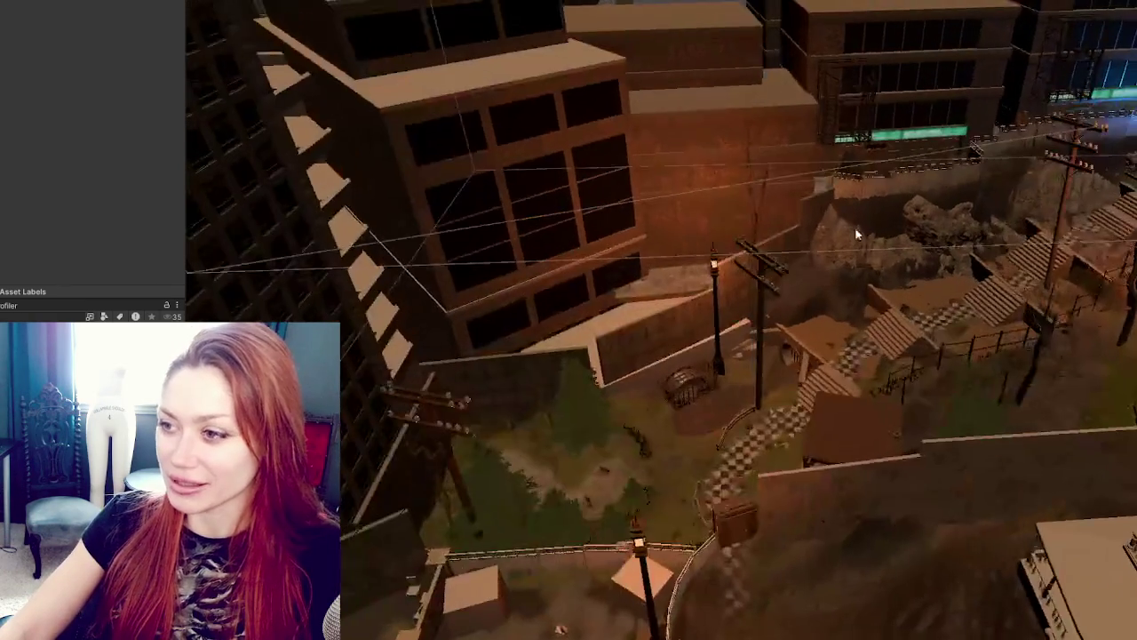
pyautogui.click(681, 135)
pyautogui.moveTo(920, 190)
pyautogui.mouseDown()
pyautogui.moveTo(757, 150)
pyautogui.moveTo(1063, 88)
pyautogui.mouseUp()
pyautogui.click(1047, 92)
pyautogui.click(1006, 206)
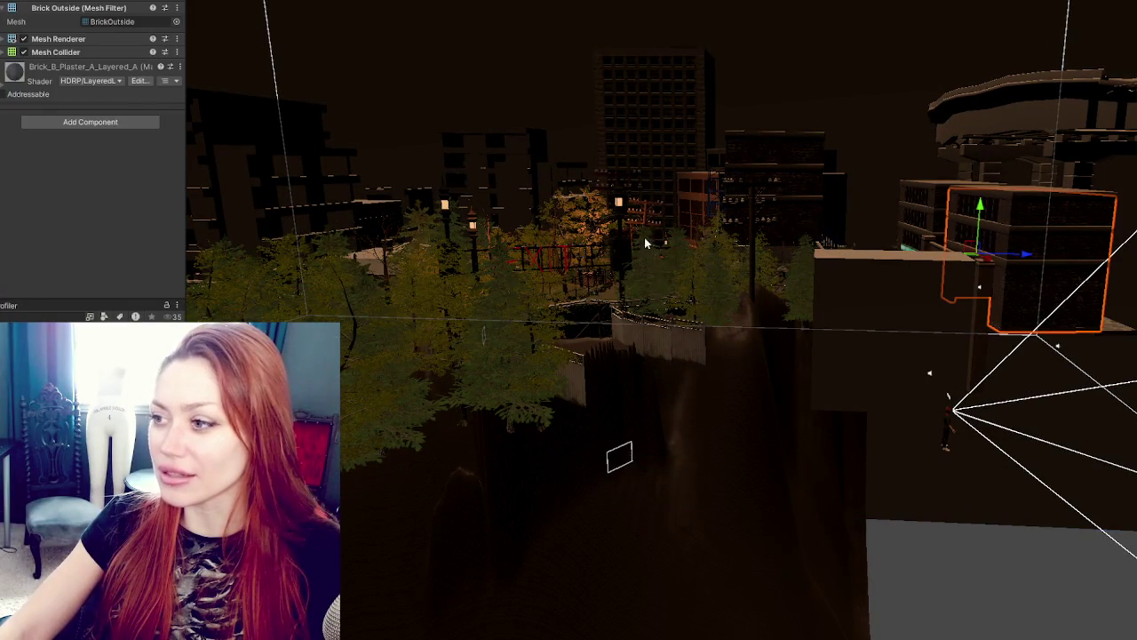
pyautogui.moveTo(371, 197)
pyautogui.mouseDown()
pyautogui.moveTo(931, 192)
pyautogui.moveTo(973, 401)
pyautogui.moveTo(714, 326)
pyautogui.mouseUp()
pyautogui.click(622, 353)
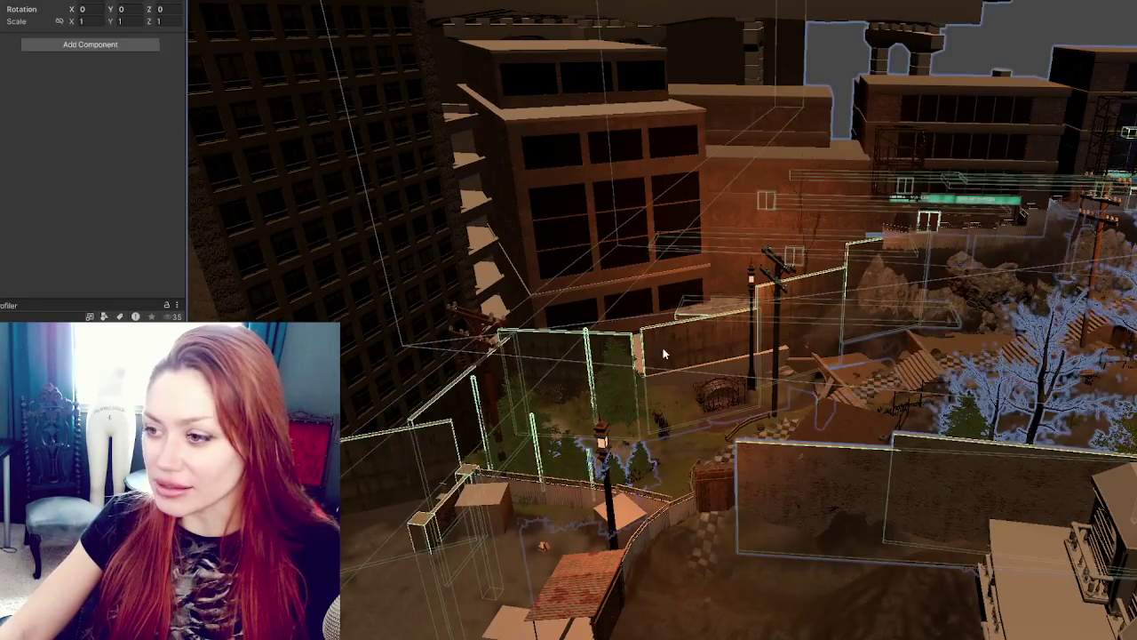
# Step: Rotate the first concrete wall cube slightly and slide it back and sideways into line
pyautogui.click(622, 353)
pyautogui.press('f')
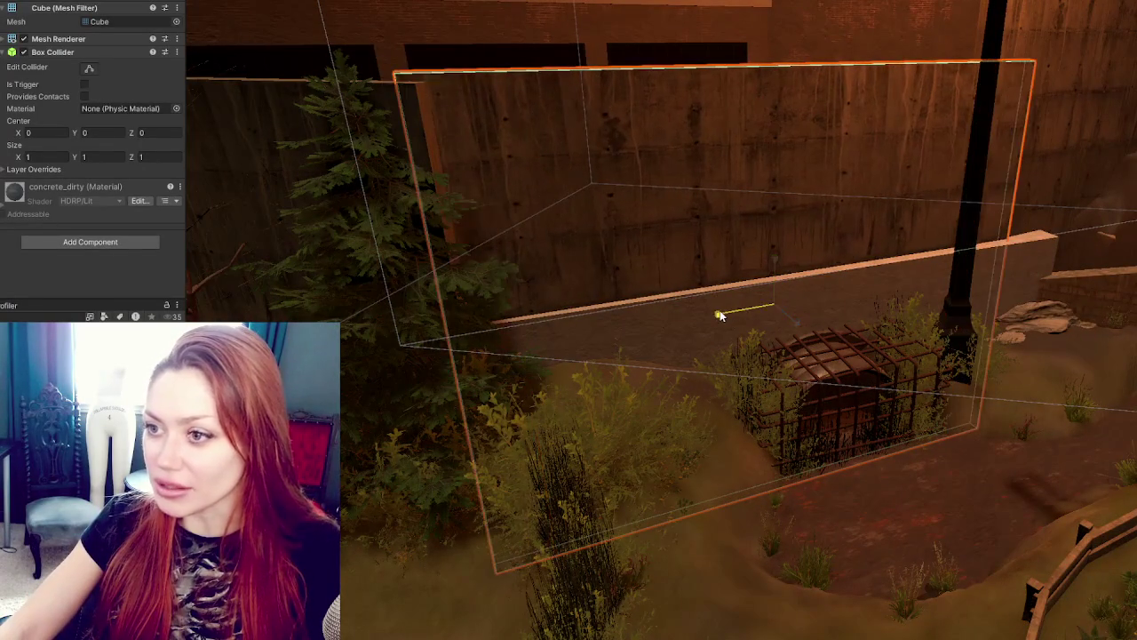
pyautogui.press('e')
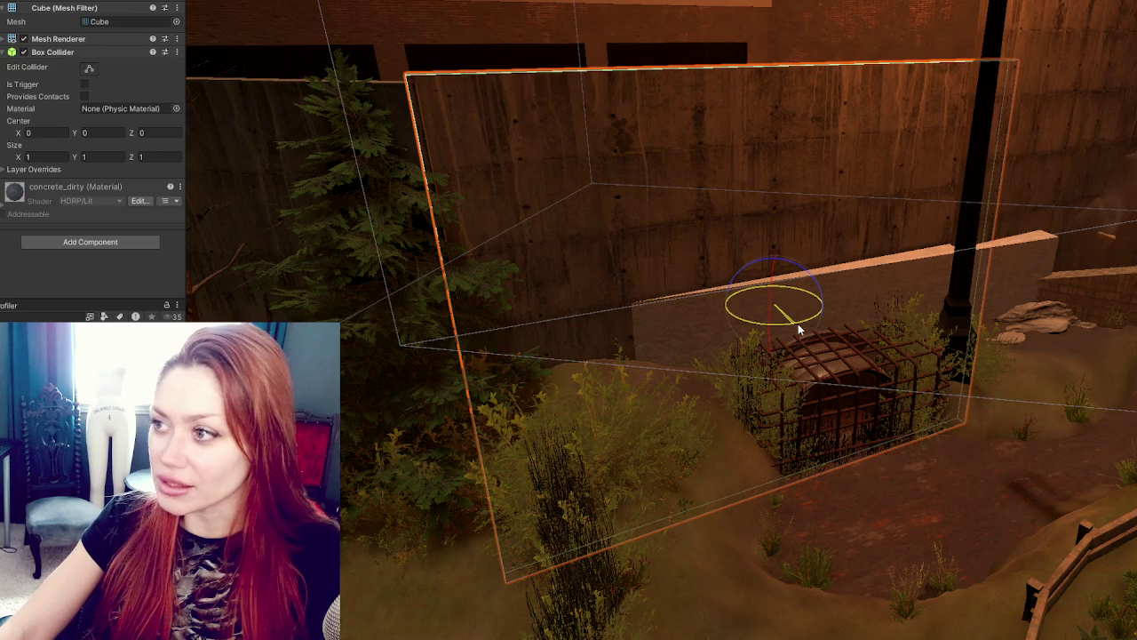
pyautogui.moveTo(800, 322)
pyautogui.mouseDown()
pyautogui.moveTo(896, 249)
pyautogui.moveTo(835, 312)
pyautogui.moveTo(809, 414)
pyautogui.mouseUp()
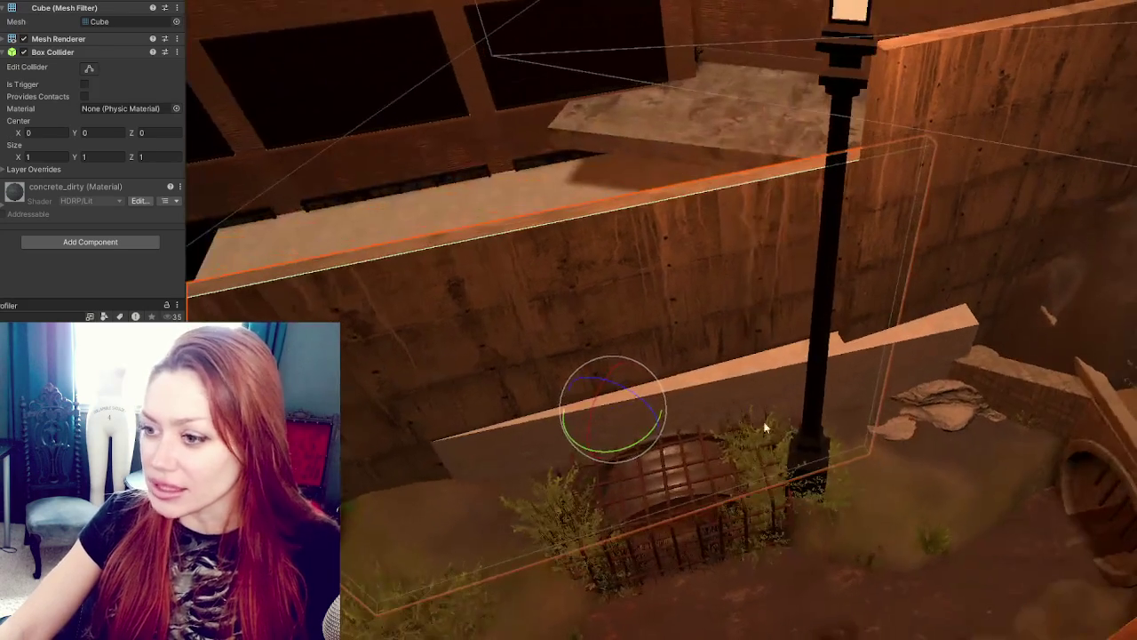
pyautogui.moveTo(649, 441); pyautogui.dragTo(640, 438)
pyautogui.press('w')
pyautogui.moveTo(620, 392)
pyautogui.mouseDown()
pyautogui.moveTo(628, 383)
pyautogui.moveTo(622, 391)
pyautogui.mouseUp()
pyautogui.moveTo(646, 430)
pyautogui.mouseDown()
pyautogui.moveTo(610, 414)
pyautogui.moveTo(549, 423)
pyautogui.mouseUp()
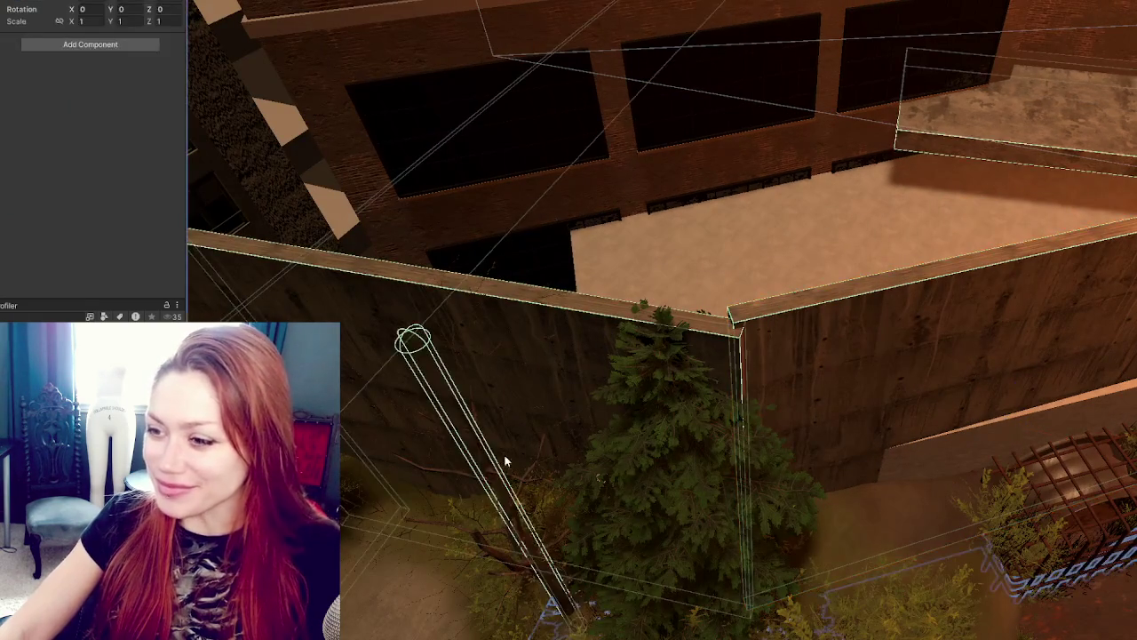
# Step: Nudge the left concrete wall back and sideways to close the gap
pyautogui.click(359, 319)
pyautogui.moveTo(503, 423); pyautogui.dragTo(488, 429)
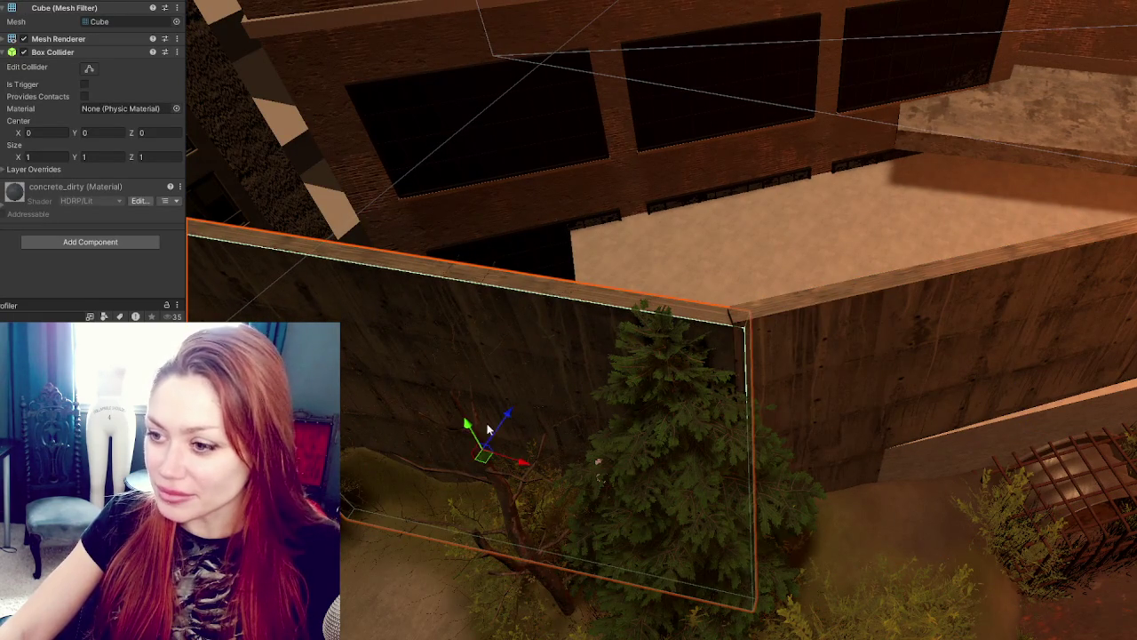
pyautogui.moveTo(525, 469); pyautogui.dragTo(520, 461)
pyautogui.moveTo(508, 421); pyautogui.dragTo(504, 418)
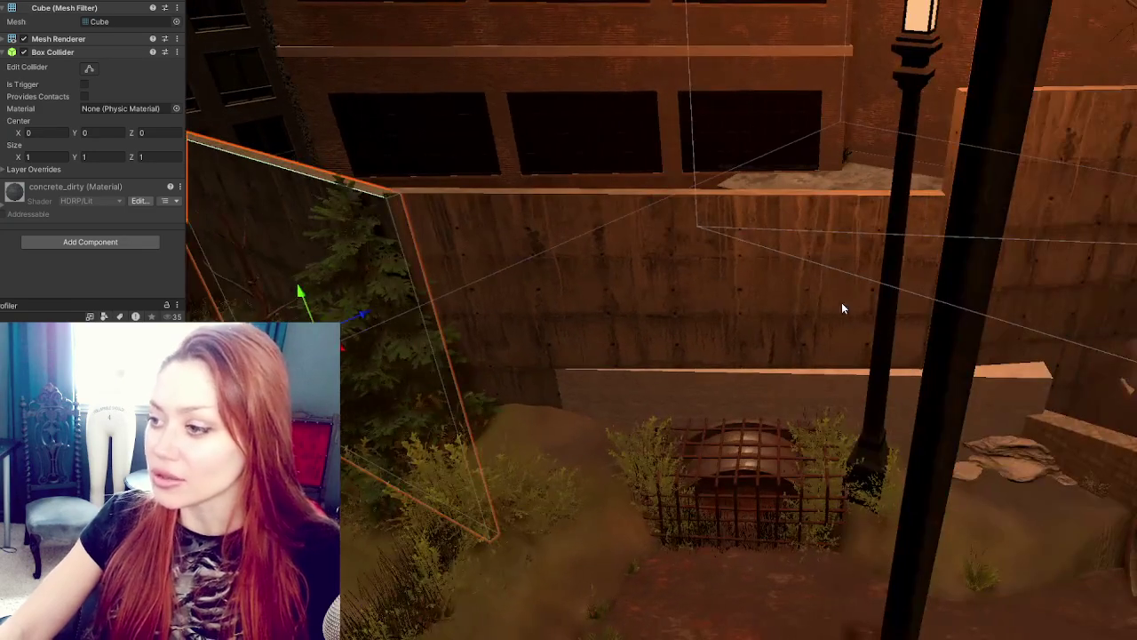
# Step: Rotate the back concrete wall slightly and shift it a little to the left
pyautogui.click(748, 377)
pyautogui.click(750, 305)
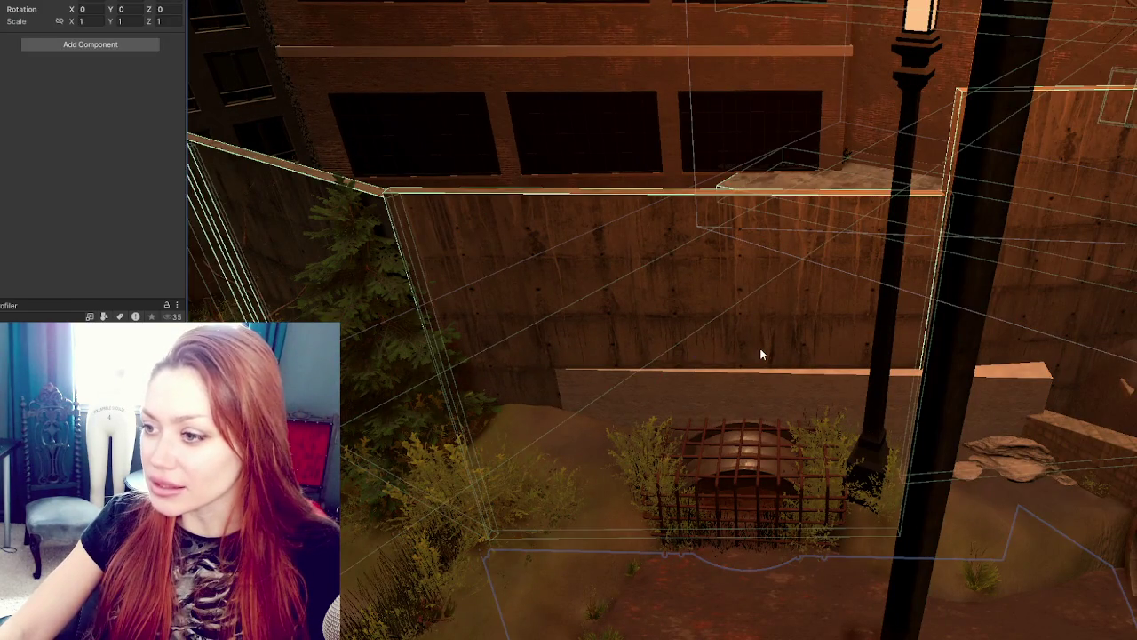
pyautogui.click(751, 368)
pyautogui.press('e')
pyautogui.moveTo(715, 414); pyautogui.dragTo(711, 414)
pyautogui.moveTo(425, 223)
pyautogui.mouseDown()
pyautogui.moveTo(296, 203)
pyautogui.moveTo(462, 317)
pyautogui.moveTo(456, 310)
pyautogui.mouseUp()
pyautogui.press('w')
pyautogui.moveTo(514, 393)
pyautogui.mouseDown()
pyautogui.moveTo(502, 394)
pyautogui.moveTo(519, 354)
pyautogui.moveTo(520, 394)
pyautogui.moveTo(507, 394)
pyautogui.mouseUp()
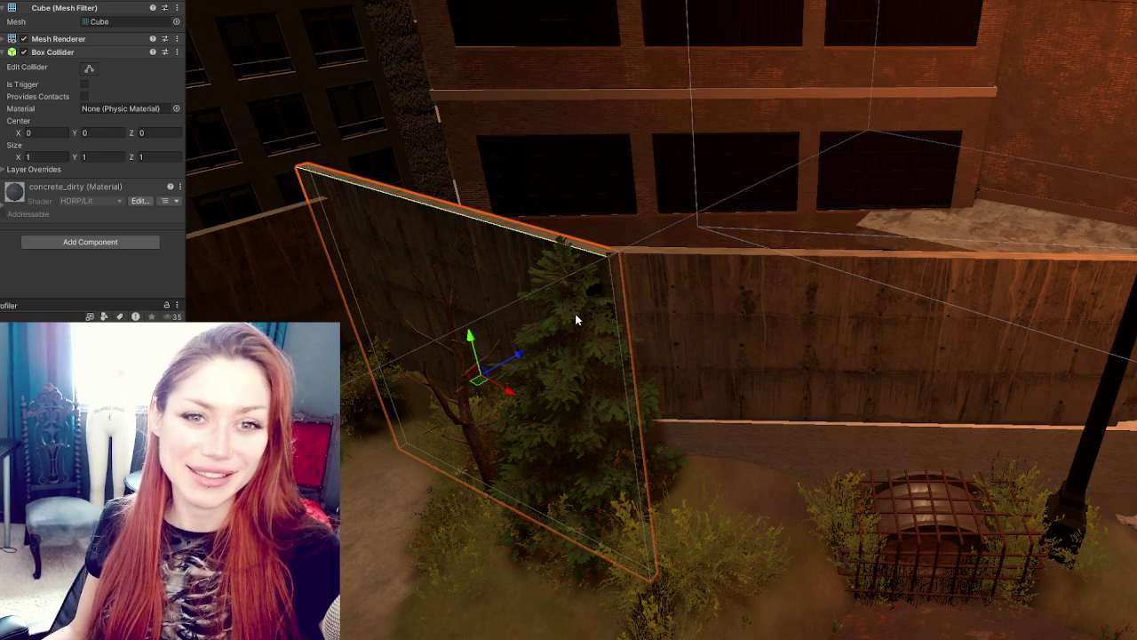
# Step: Select the tall concrete wall beside the tree and then its parent wall group
pyautogui.moveTo(578, 317)
pyautogui.mouseDown()
pyautogui.moveTo(859, 432)
pyautogui.moveTo(894, 400)
pyautogui.moveTo(759, 356)
pyautogui.moveTo(829, 450)
pyautogui.moveTo(708, 384)
pyautogui.mouseUp()
pyautogui.click(636, 336)
pyautogui.moveTo(774, 353)
pyautogui.mouseDown()
pyautogui.moveTo(812, 382)
pyautogui.moveTo(655, 331)
pyautogui.moveTo(1027, 356)
pyautogui.moveTo(605, 313)
pyautogui.moveTo(791, 359)
pyautogui.moveTo(637, 482)
pyautogui.moveTo(536, 382)
pyautogui.moveTo(777, 308)
pyautogui.mouseUp()
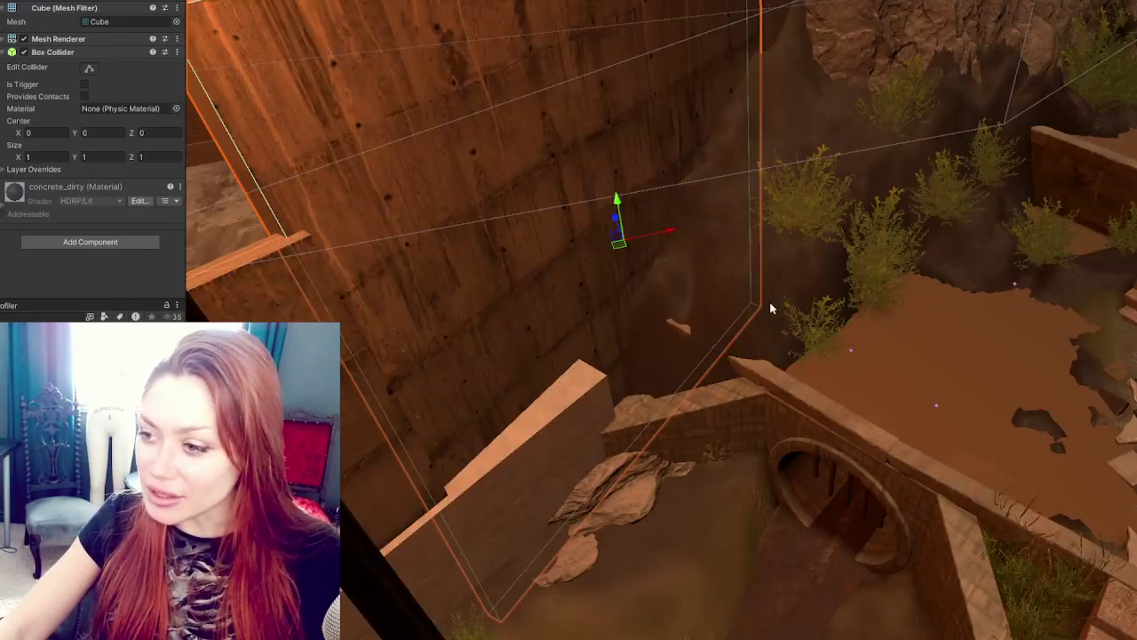
pyautogui.moveTo(702, 319); pyautogui.dragTo(817, 249)
pyautogui.click(256, 233)
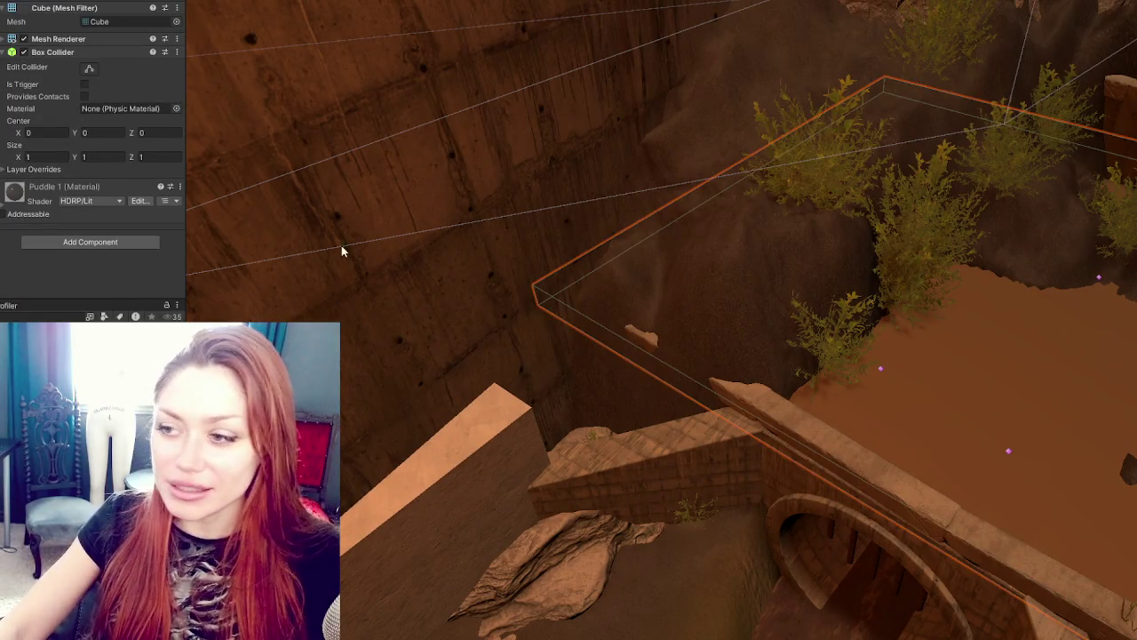
# Step: Test Set Height strokes on the terrain near the bridge, undoing each one
pyautogui.moveTo(256, 233); pyautogui.dragTo(565, 399)
pyautogui.click(569, 398)
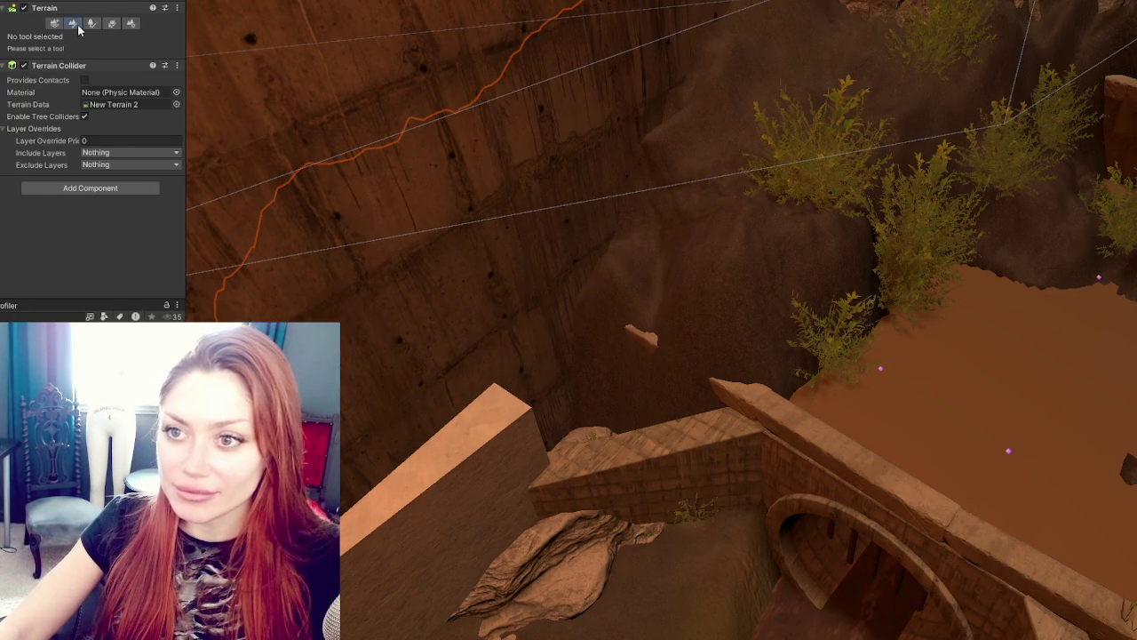
pyautogui.click(72, 23)
pyautogui.click(661, 384)
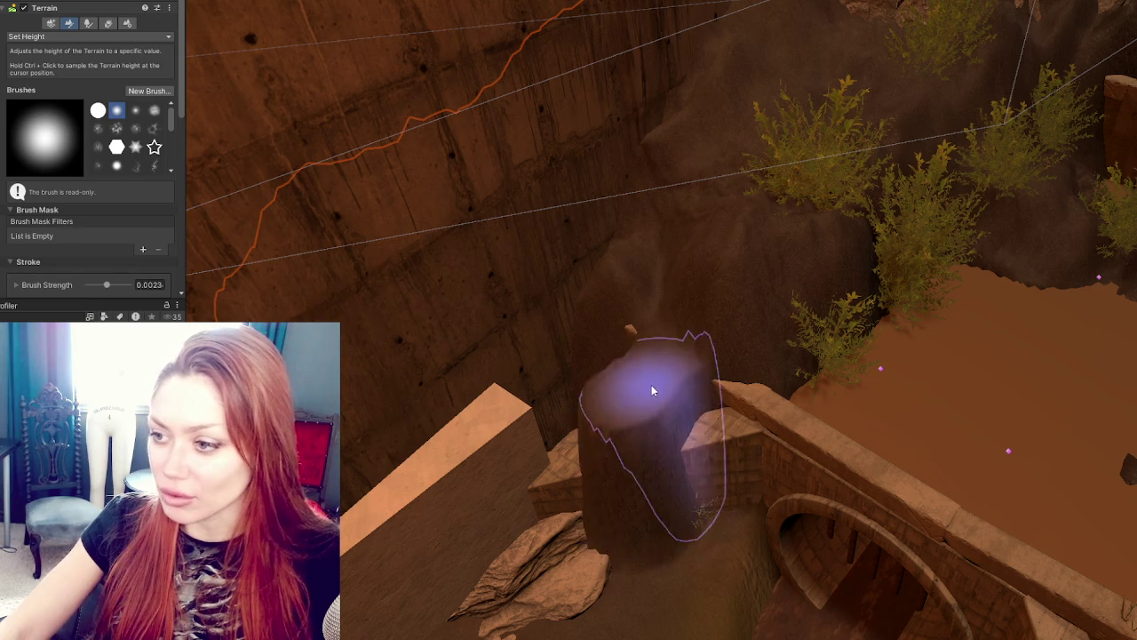
pyautogui.hotkey('ctrl', 'z')
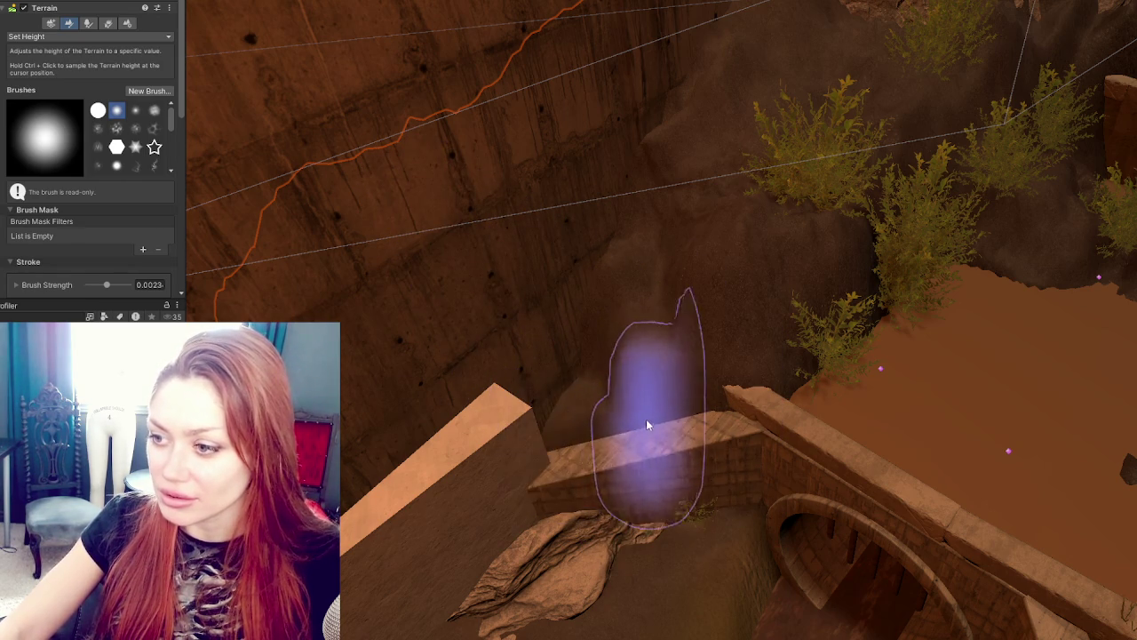
pyautogui.click(631, 419)
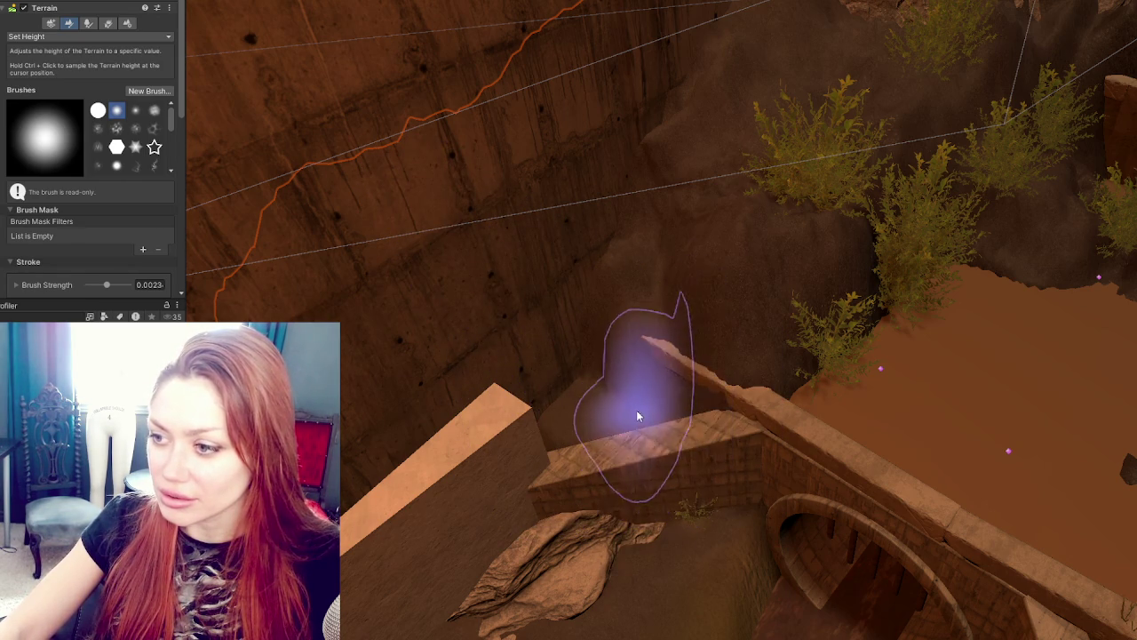
pyautogui.hotkey('ctrl', 'z')
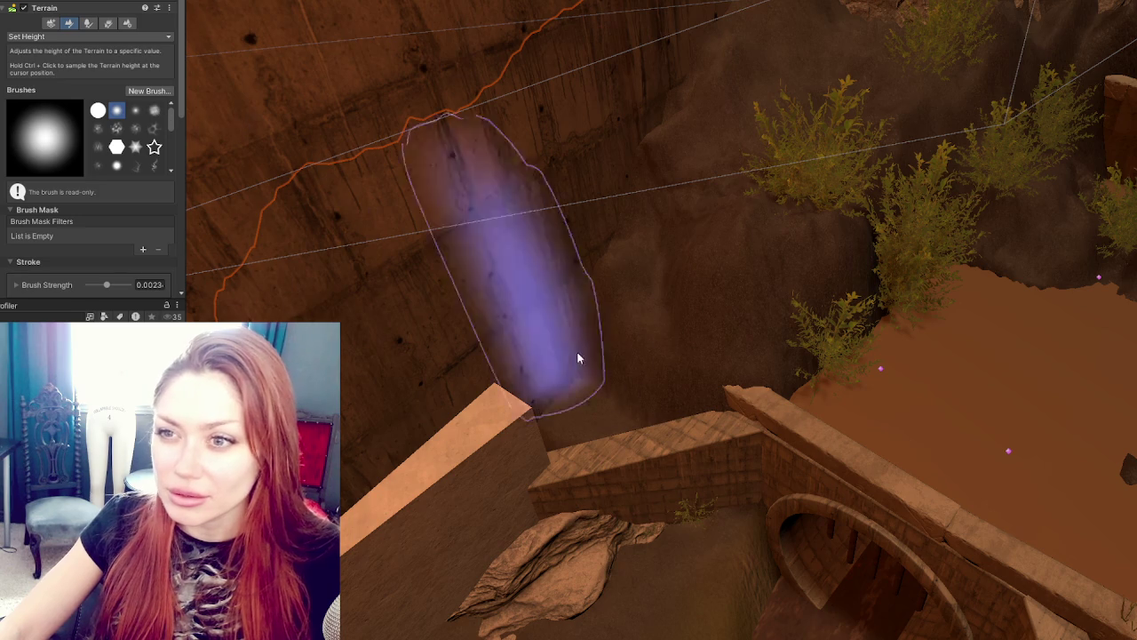
pyautogui.click(593, 387)
pyautogui.moveTo(558, 430)
pyautogui.mouseDown()
pyautogui.moveTo(699, 341)
pyautogui.moveTo(698, 317)
pyautogui.moveTo(623, 327)
pyautogui.moveTo(672, 353)
pyautogui.mouseUp()
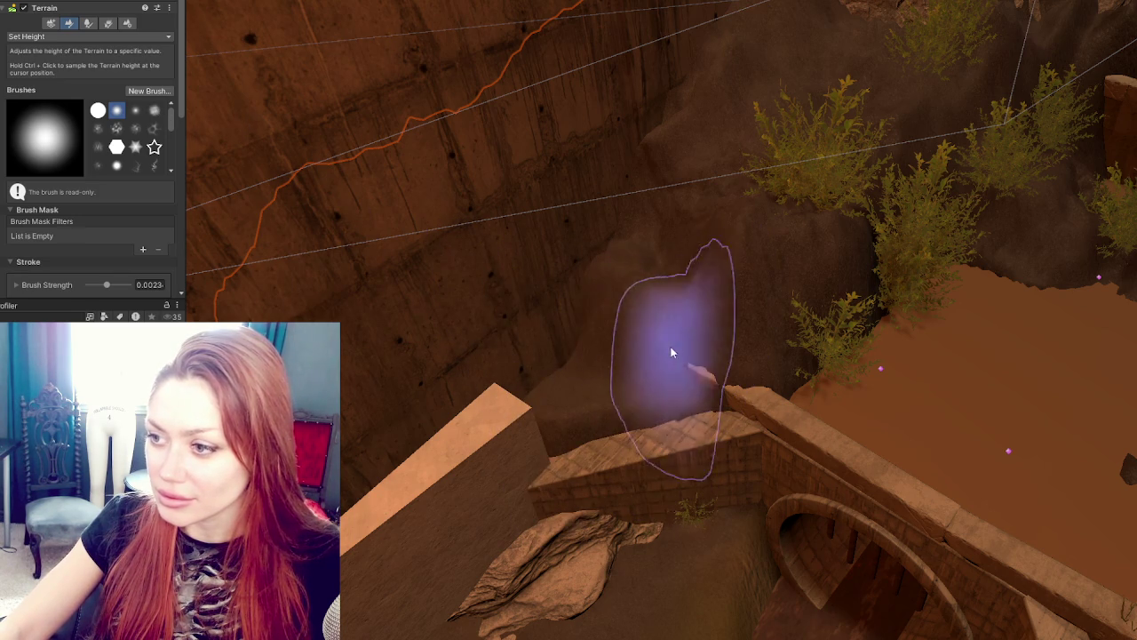
pyautogui.hotkey('ctrl', 'z')
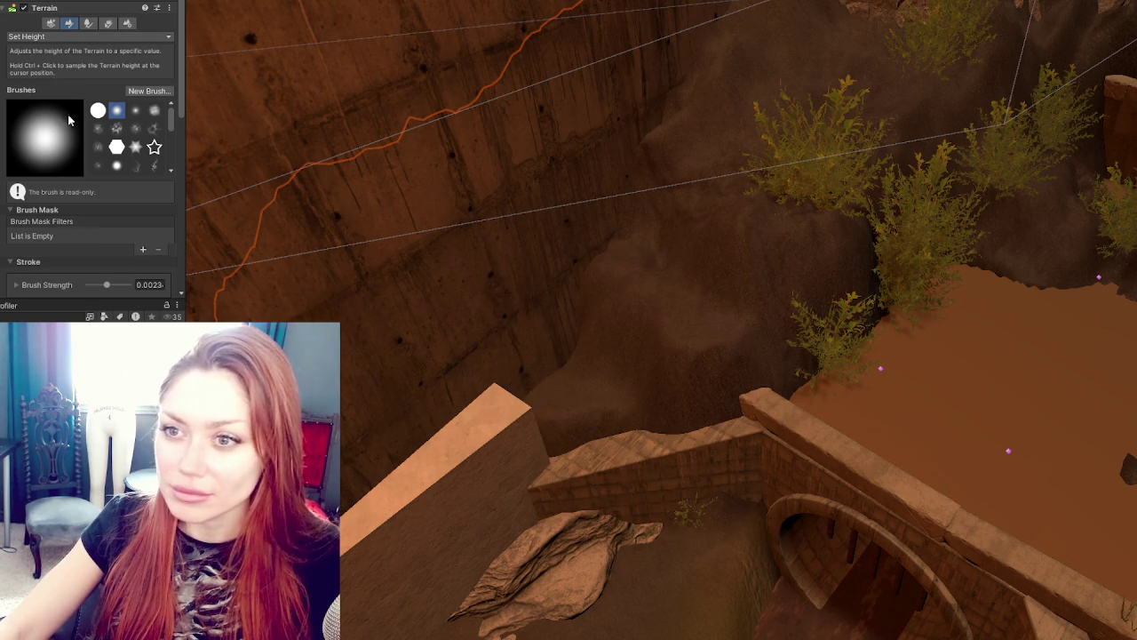
# Step: Choose the cloudy noise brush and switch the sculpt mode to Raise or Lower Terrain
pyautogui.click(135, 130)
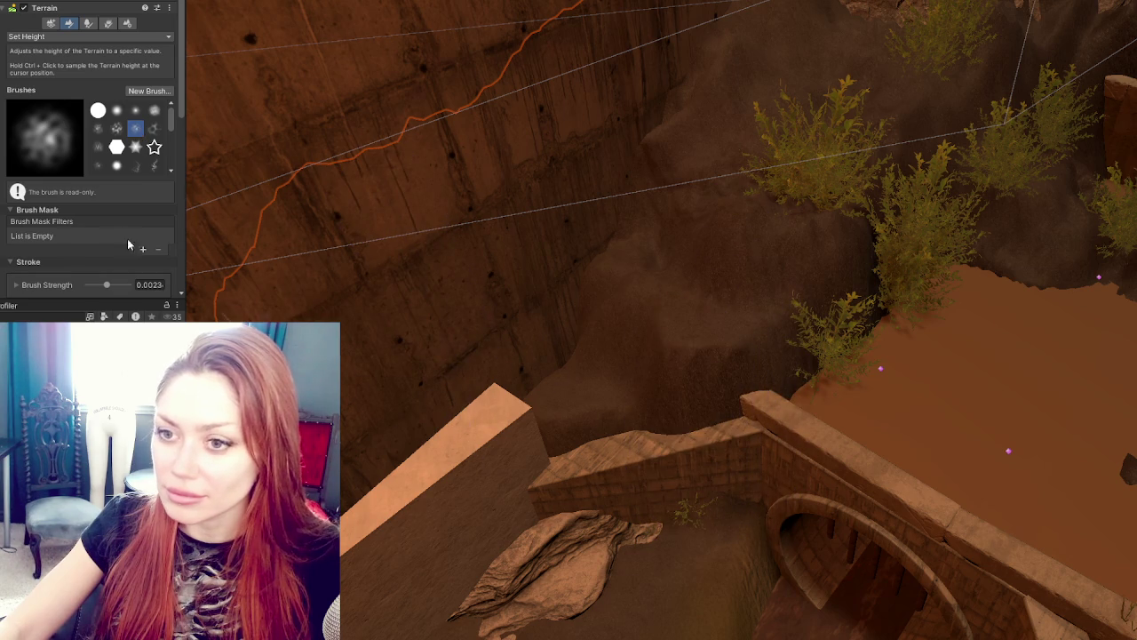
pyautogui.click(66, 37)
pyautogui.click(54, 49)
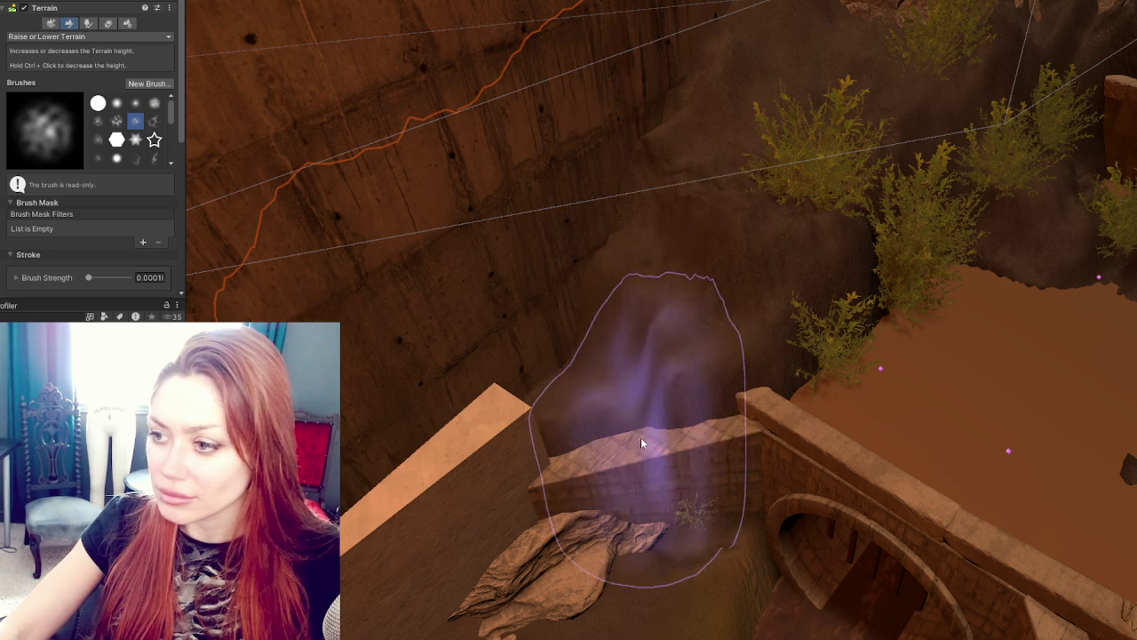
# Step: Inspect the terrain around the courtyard path, then drop the height brush with W
pyautogui.scroll(5, 663, 370)
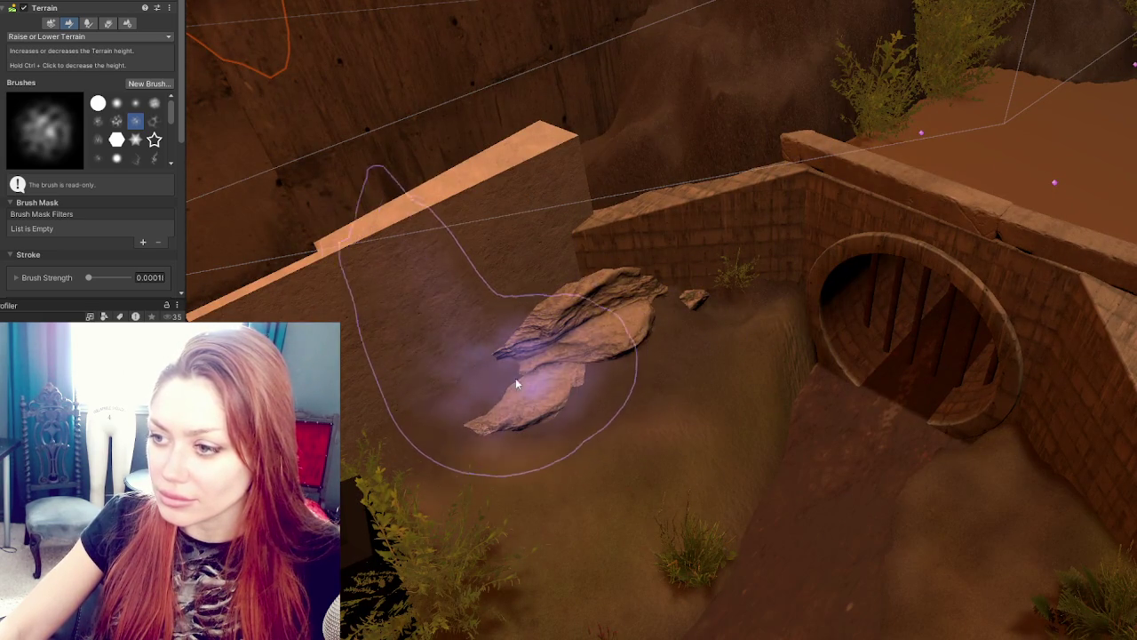
pyautogui.moveTo(1108, 481)
pyautogui.mouseDown()
pyautogui.moveTo(937, 450)
pyautogui.moveTo(830, 325)
pyautogui.moveTo(876, 272)
pyautogui.moveTo(926, 255)
pyautogui.moveTo(1003, 255)
pyautogui.moveTo(868, 338)
pyautogui.moveTo(1021, 383)
pyautogui.moveTo(853, 329)
pyautogui.moveTo(826, 337)
pyautogui.moveTo(869, 400)
pyautogui.mouseUp()
pyautogui.scroll(3, 880, 410)
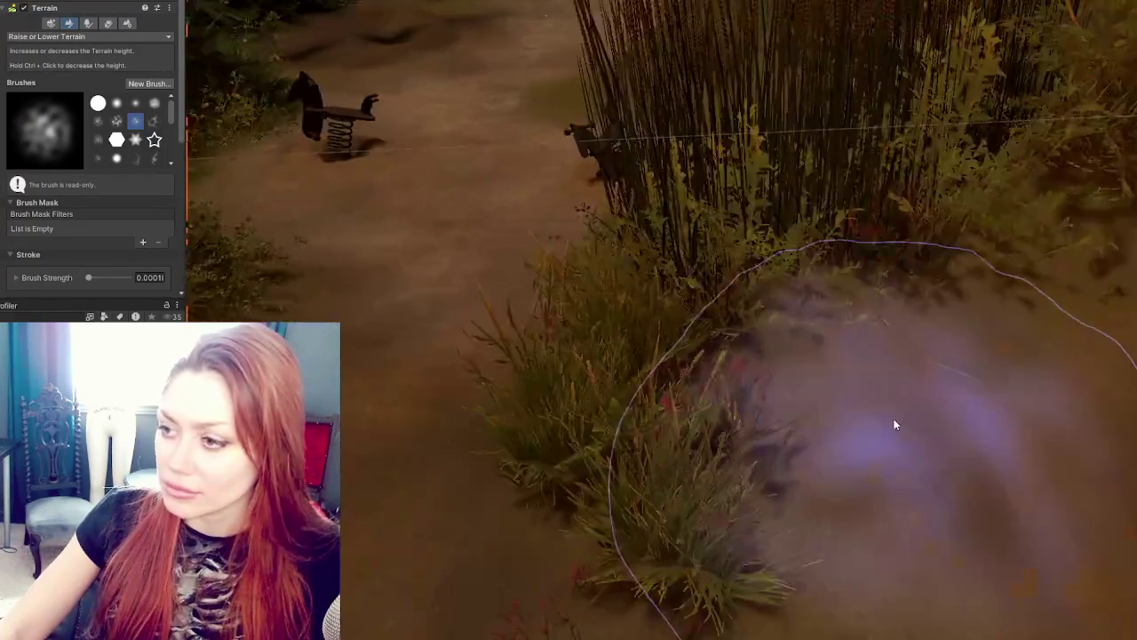
pyautogui.scroll(-4, 894, 424)
pyautogui.scroll(3, 930, 399)
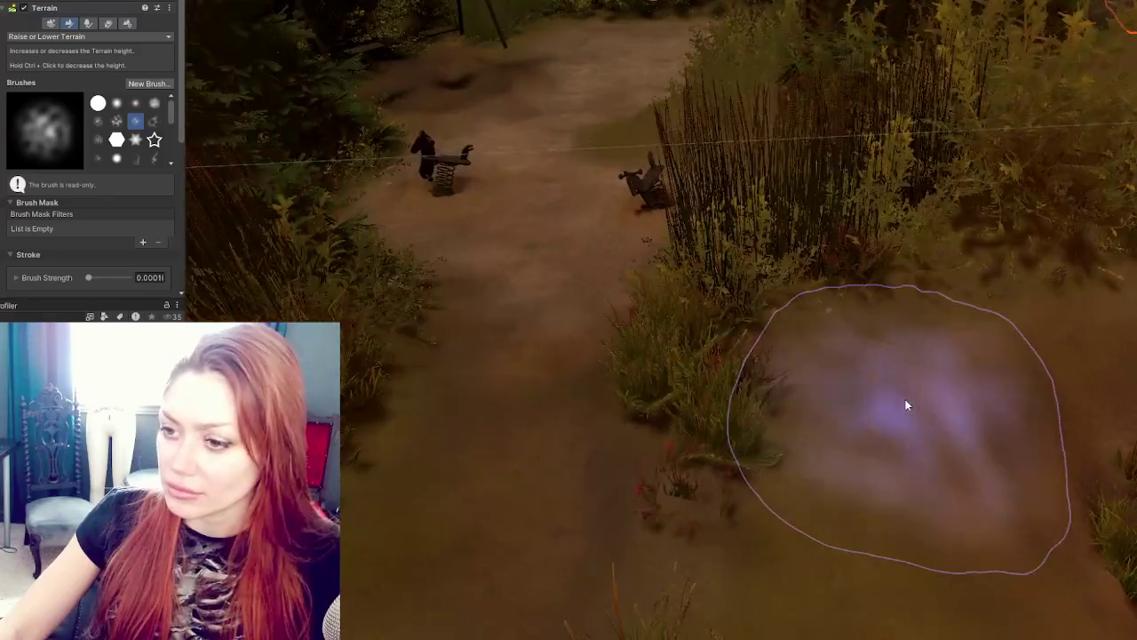
pyautogui.scroll(-4, 911, 407)
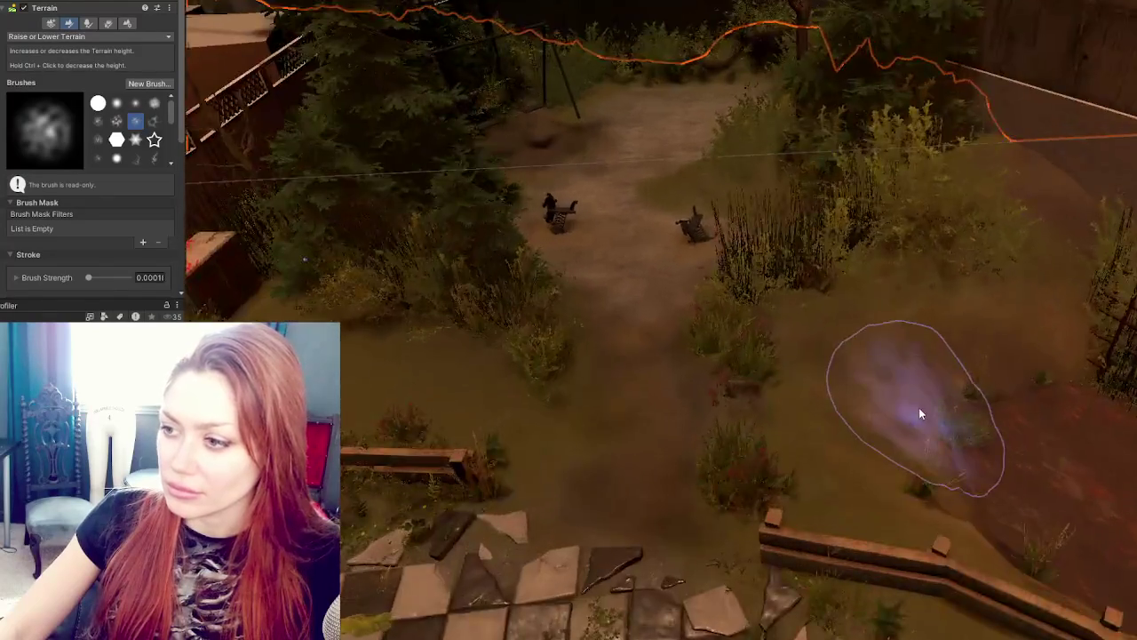
pyautogui.scroll(3, 919, 409)
pyautogui.scroll(-3, 919, 411)
pyautogui.scroll(3, 919, 411)
pyautogui.scroll(-3, 919, 411)
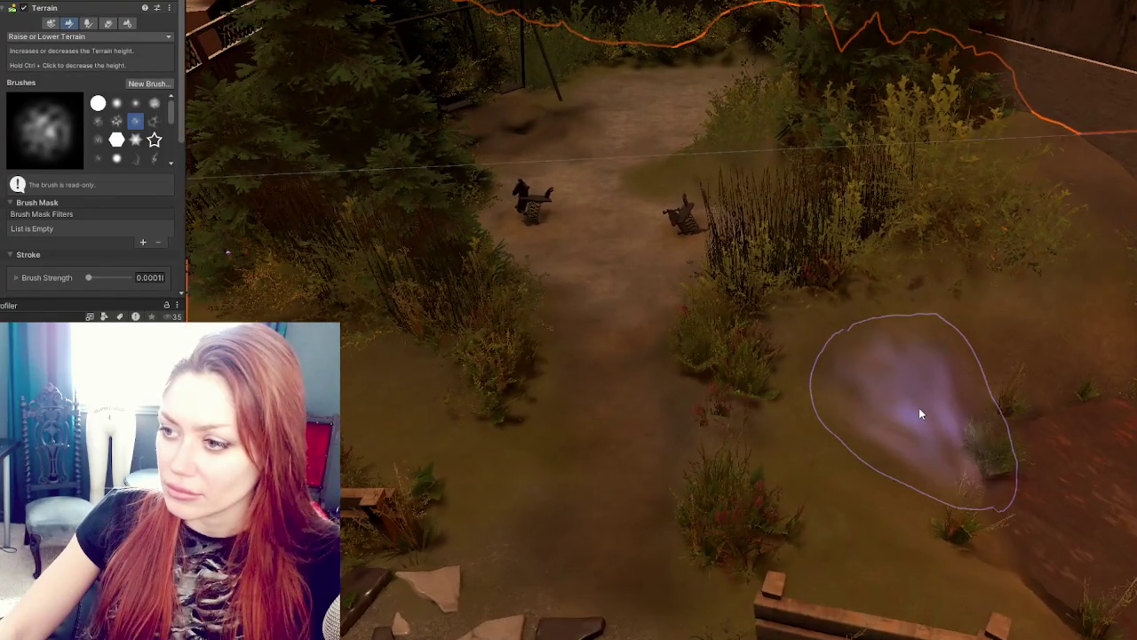
pyautogui.scroll(-2, 921, 410)
pyautogui.scroll(2, 920, 411)
pyautogui.scroll(-3, 921, 411)
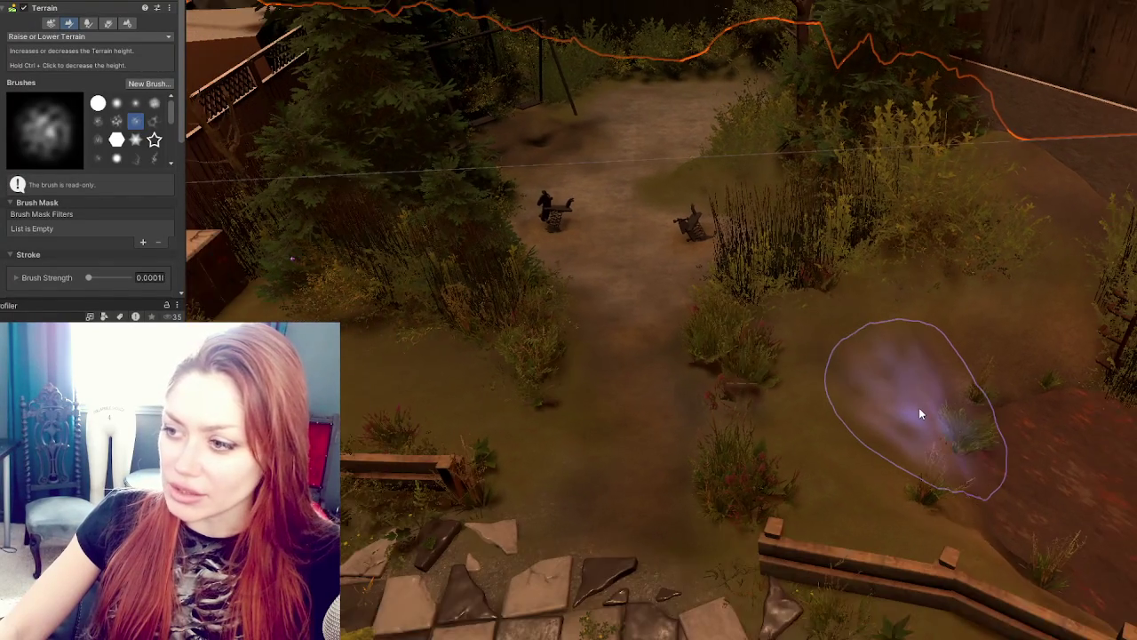
pyautogui.scroll(-2, 920, 414)
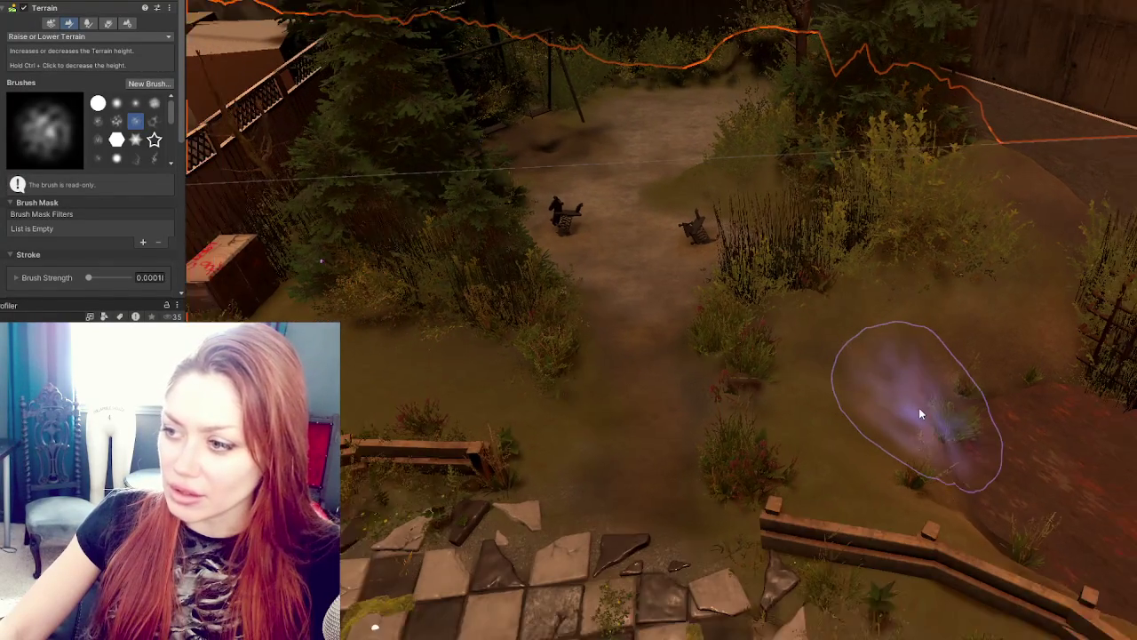
pyautogui.scroll(3, 920, 413)
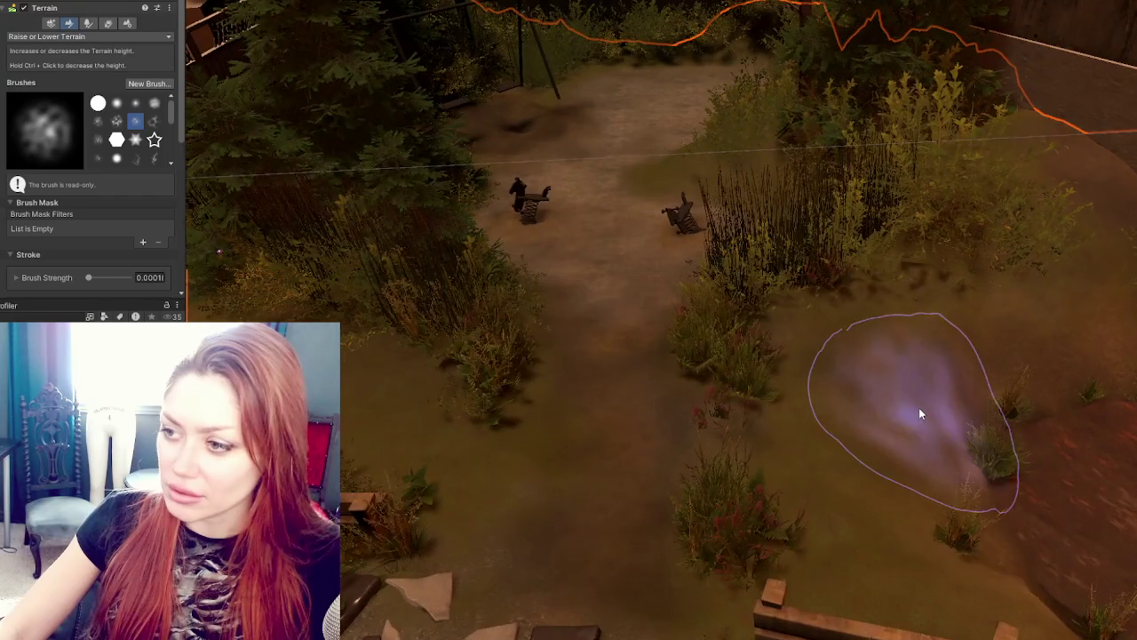
pyautogui.scroll(-3, 920, 413)
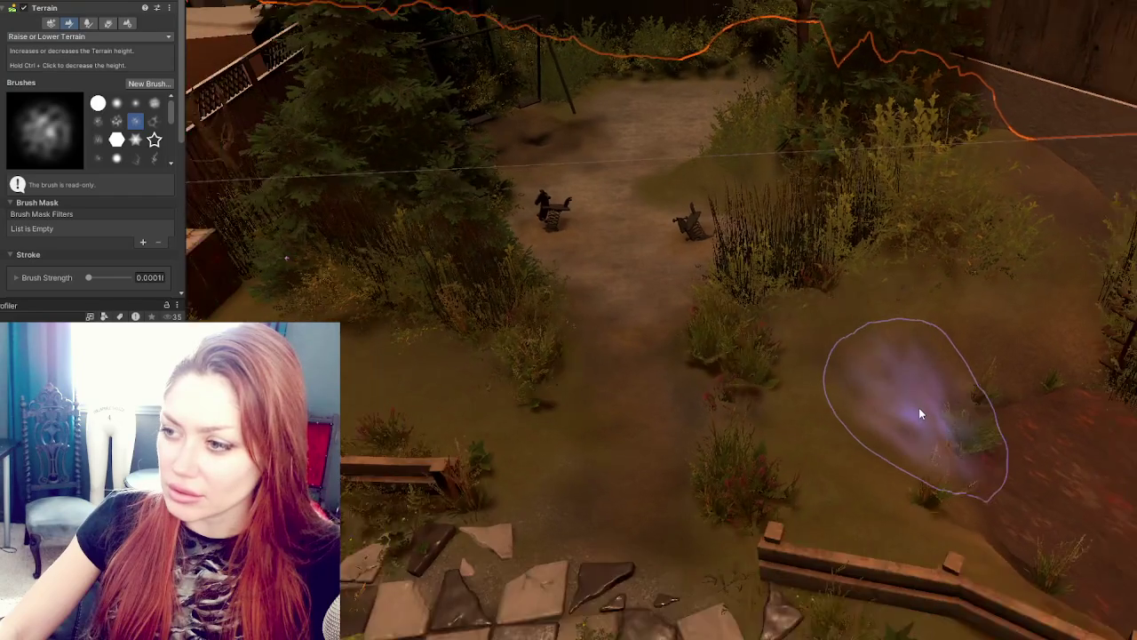
pyautogui.scroll(3, 919, 414)
pyautogui.scroll(-3, 919, 407)
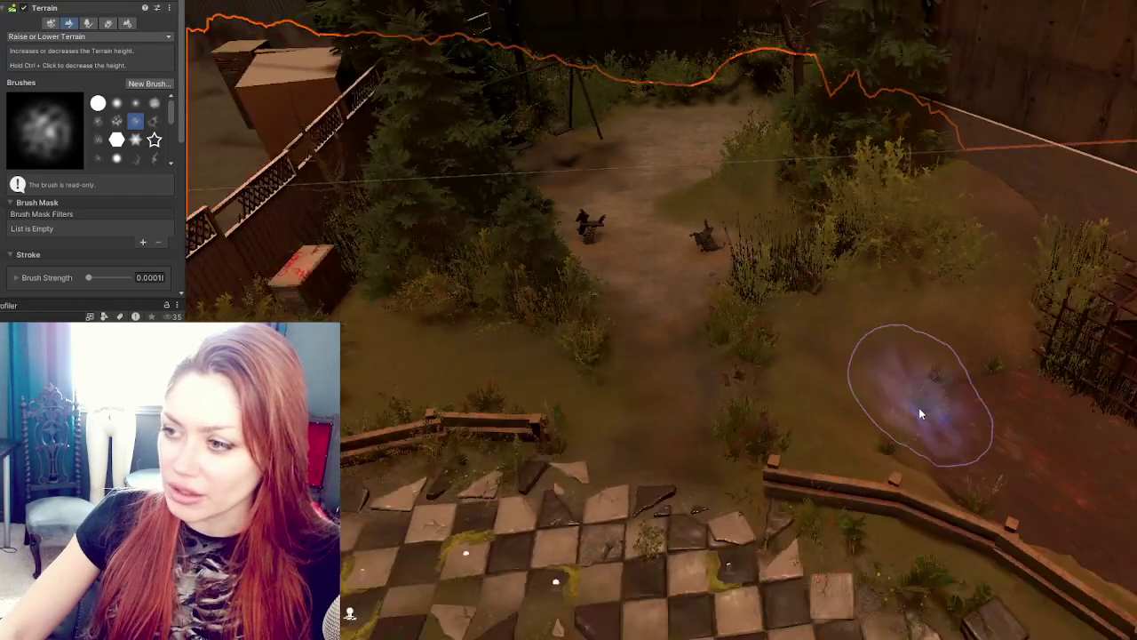
pyautogui.scroll(3, 923, 419)
pyautogui.scroll(-2, 922, 426)
pyautogui.scroll(2, 923, 426)
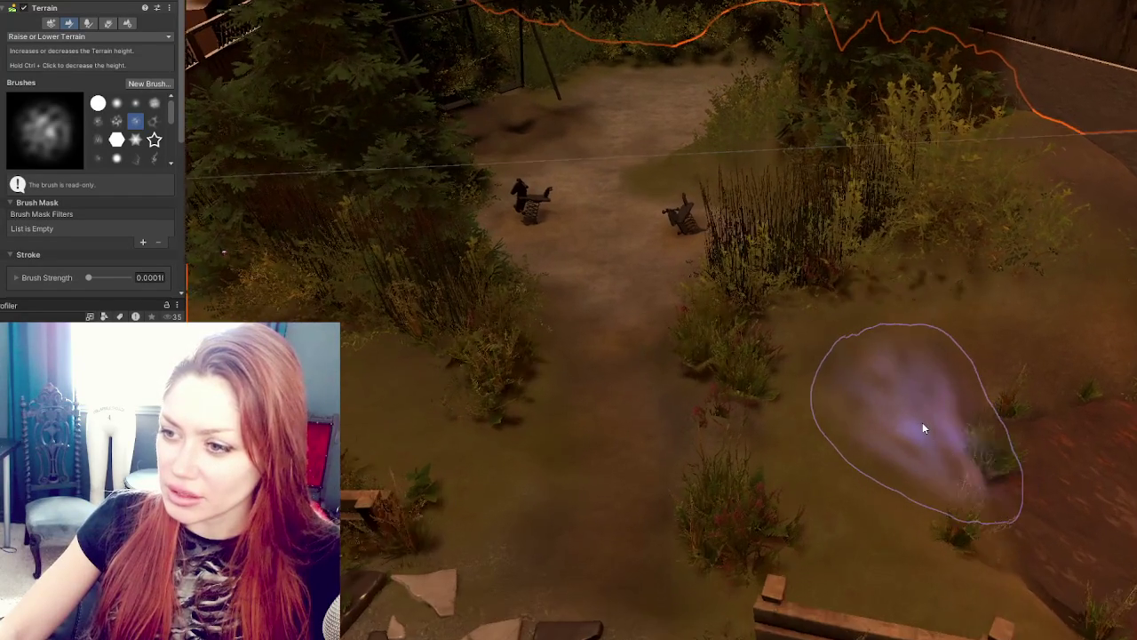
pyautogui.press('w')
pyautogui.scroll(1, 547, 394)
# Step: Find prefab_SM_grass_bush_02's LOD Group and drag its LOD boundaries lower
pyautogui.click(482, 334)
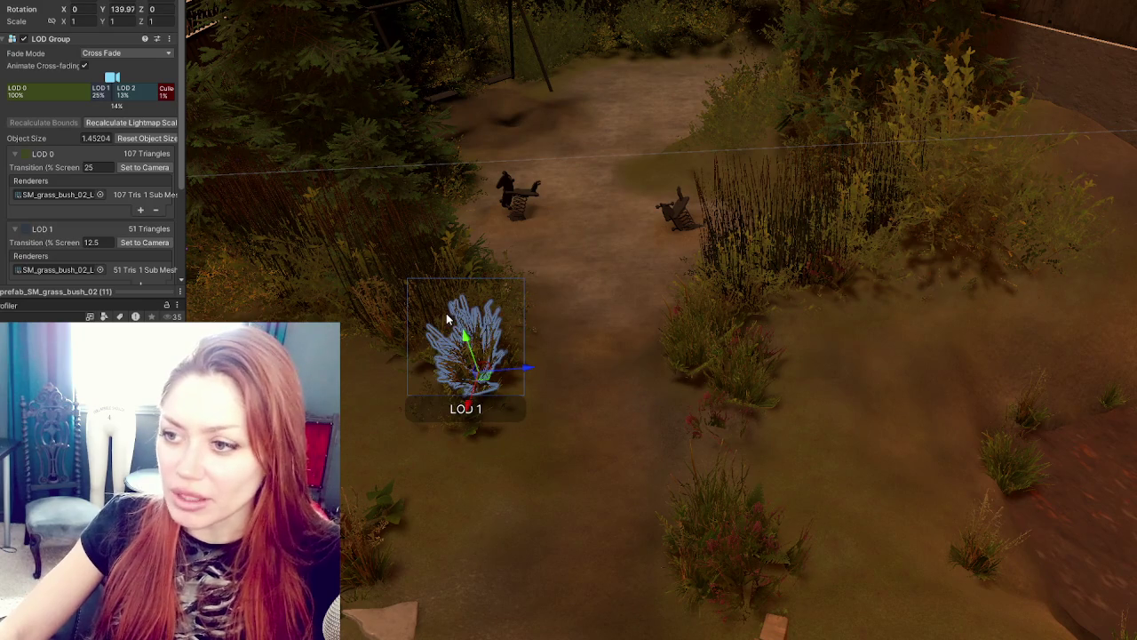
pyautogui.click(446, 320)
pyautogui.click(497, 344)
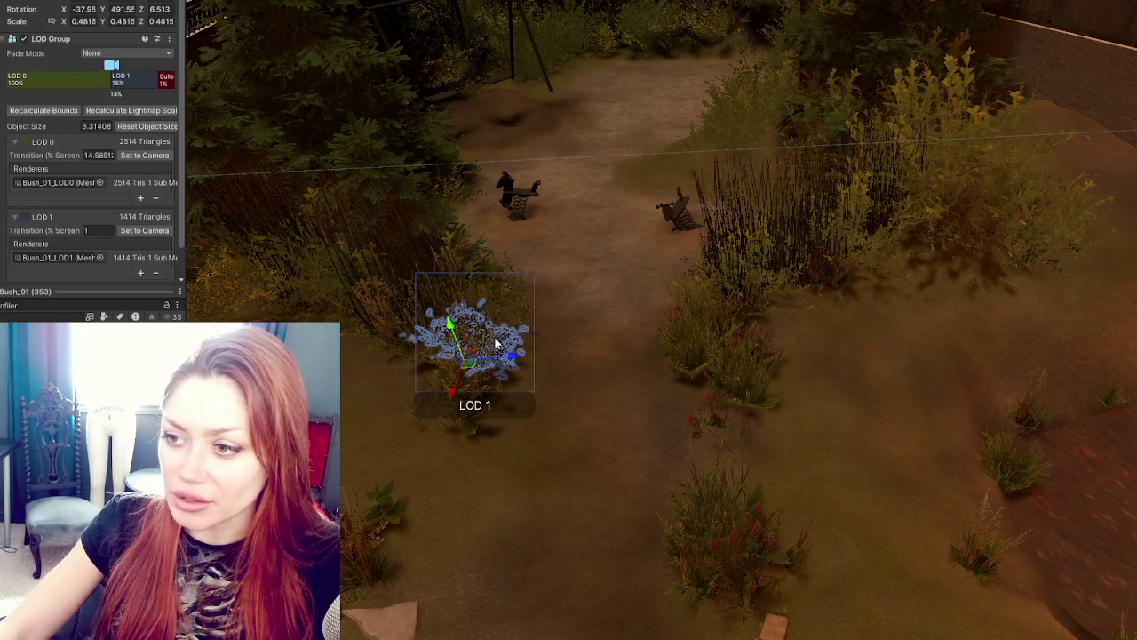
pyautogui.click(489, 328)
pyautogui.click(732, 379)
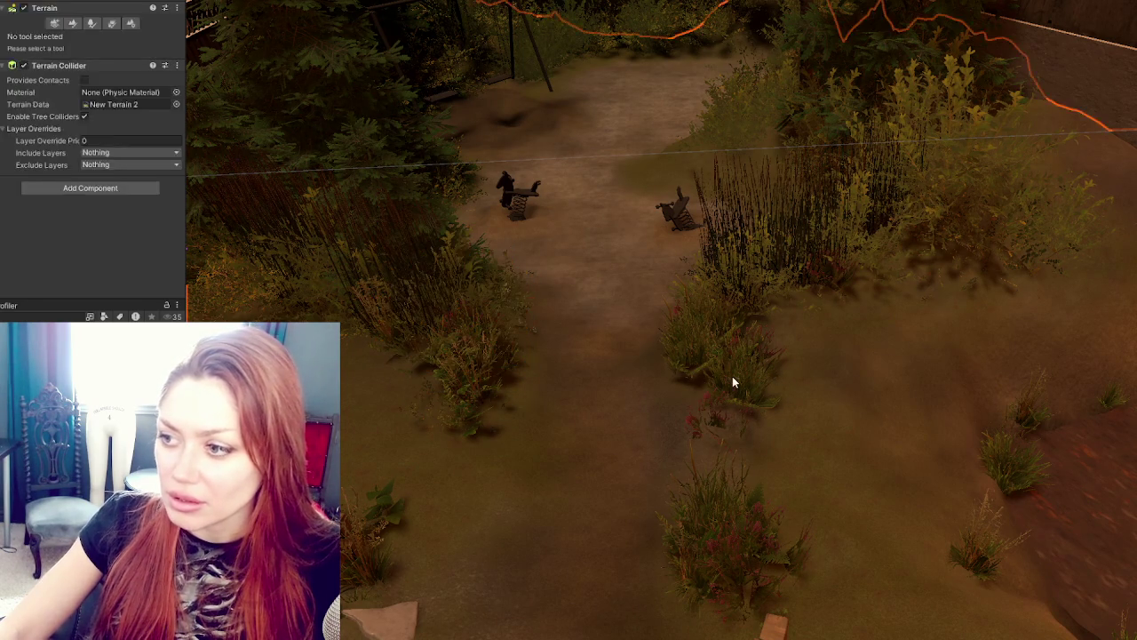
pyautogui.click(733, 381)
pyautogui.scroll(-4, 756, 378)
pyautogui.click(769, 387)
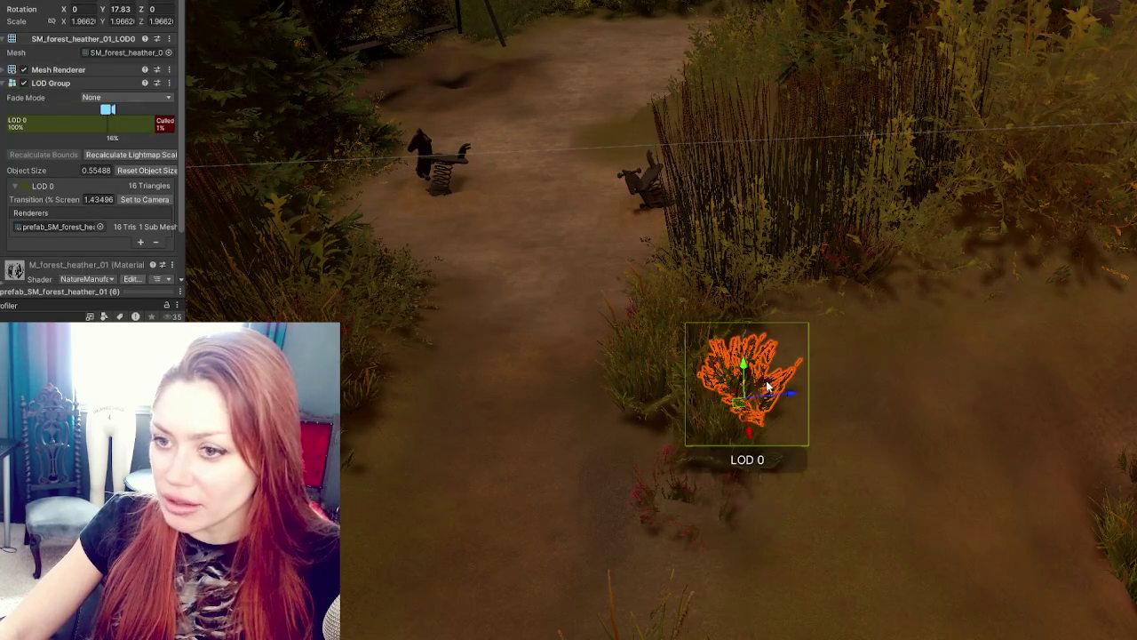
pyautogui.moveTo(123, 121)
pyautogui.mouseDown()
pyautogui.moveTo(95, 109)
pyautogui.moveTo(112, 109)
pyautogui.mouseUp()
pyautogui.click(746, 335)
pyautogui.scroll(2, 216, 193)
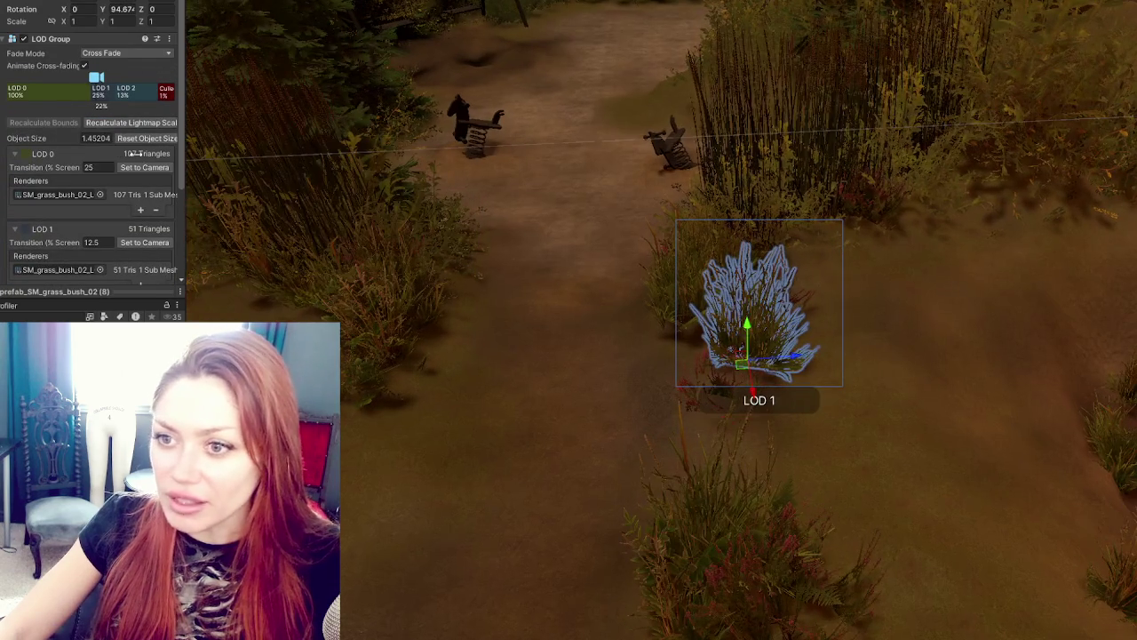
pyautogui.moveTo(117, 92)
pyautogui.mouseDown()
pyautogui.moveTo(128, 91)
pyautogui.moveTo(96, 91)
pyautogui.moveTo(129, 92)
pyautogui.moveTo(107, 78)
pyautogui.mouseUp()
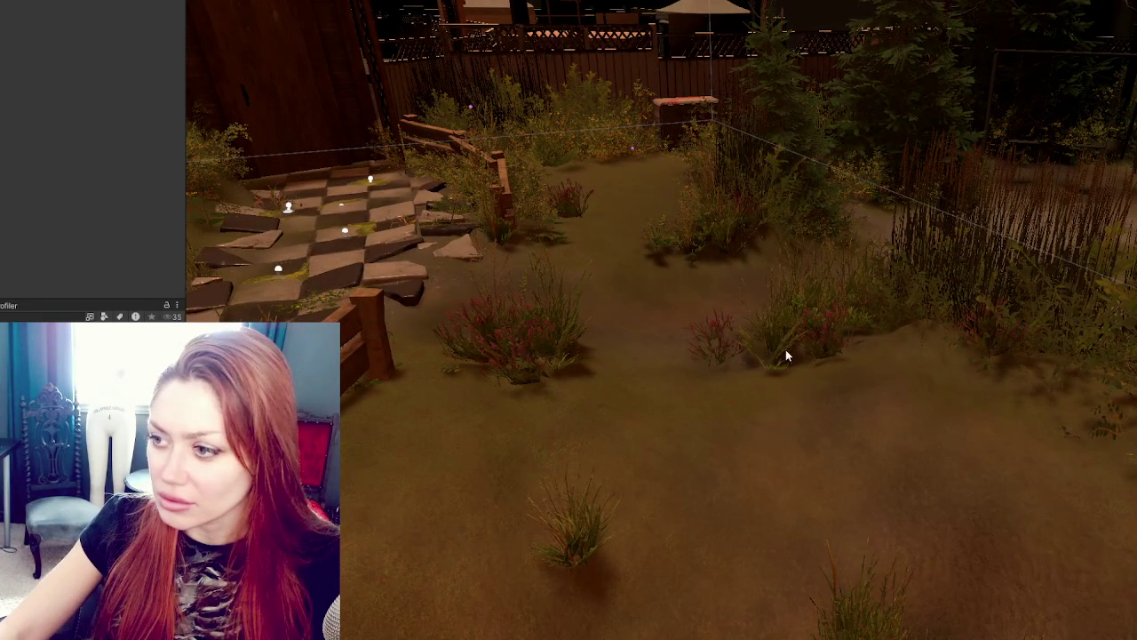
# Step: Lower the bush's LOD transitions further to about 9.47% and 3.4%
pyautogui.click(785, 353)
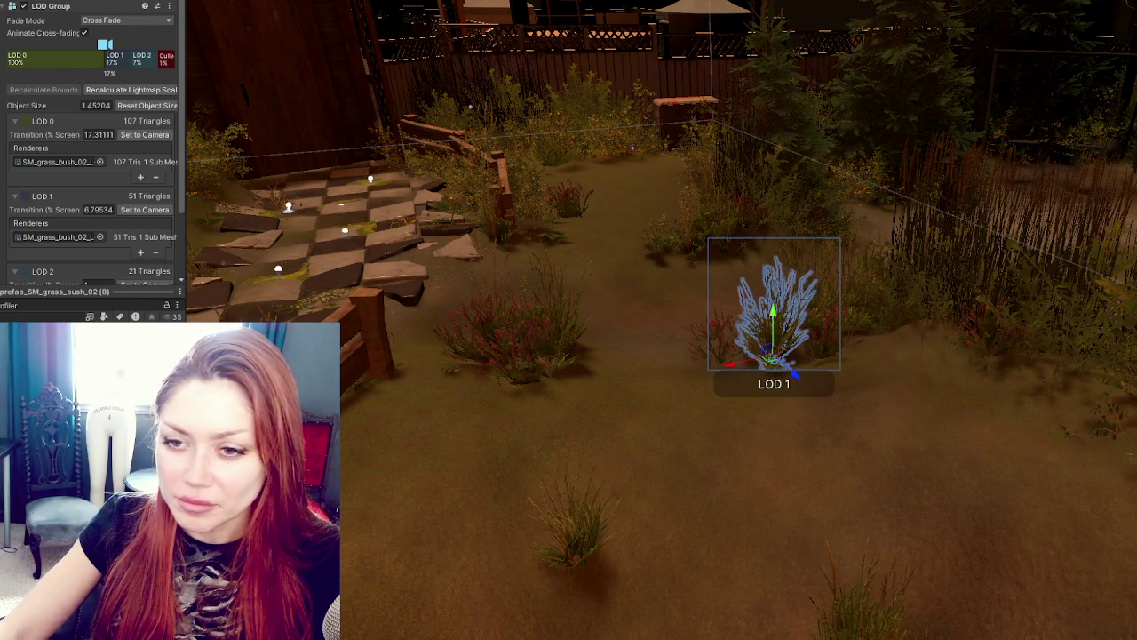
pyautogui.click(785, 353)
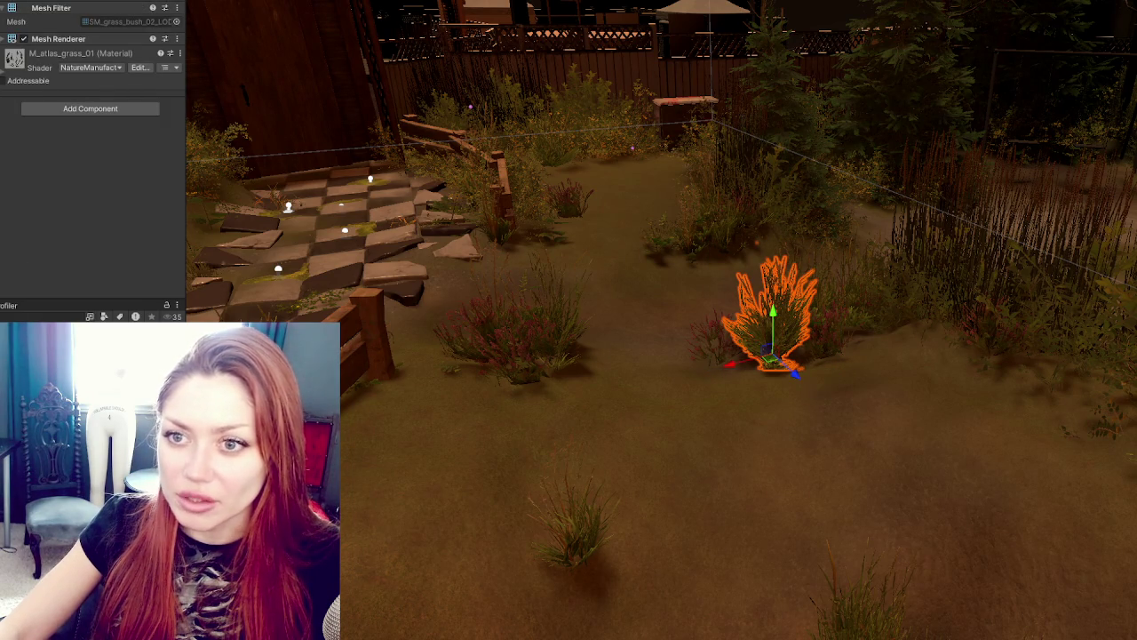
pyautogui.click(786, 354)
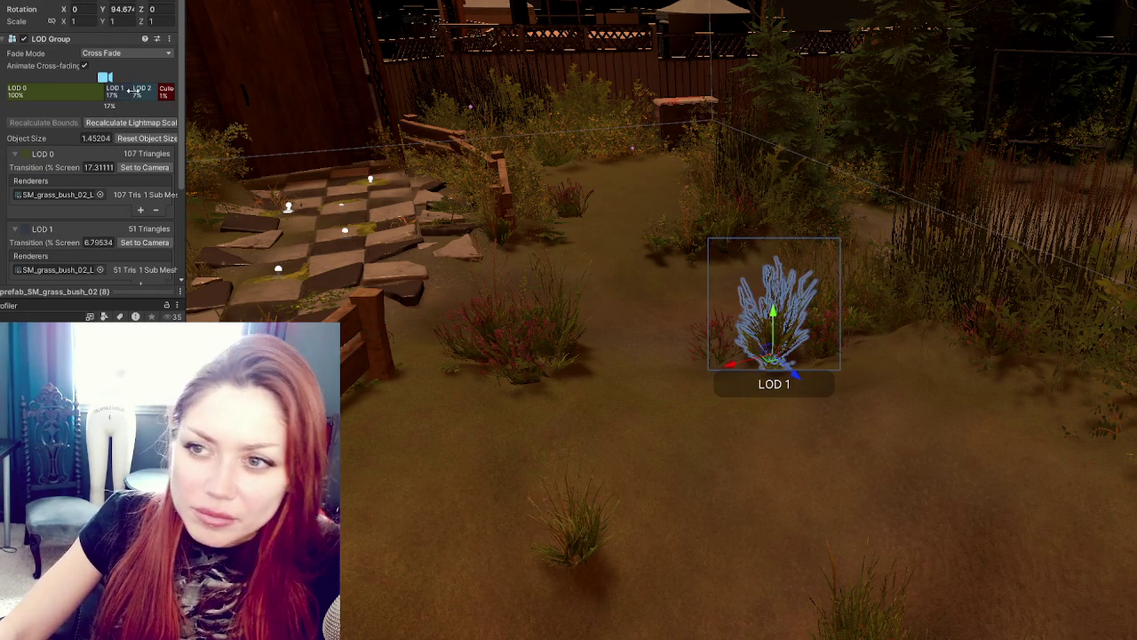
pyautogui.moveTo(130, 91)
pyautogui.mouseDown()
pyautogui.moveTo(105, 91)
pyautogui.moveTo(146, 91)
pyautogui.moveTo(111, 92)
pyautogui.moveTo(122, 92)
pyautogui.moveTo(96, 78)
pyautogui.moveTo(127, 78)
pyautogui.mouseUp()
pyautogui.click(626, 397)
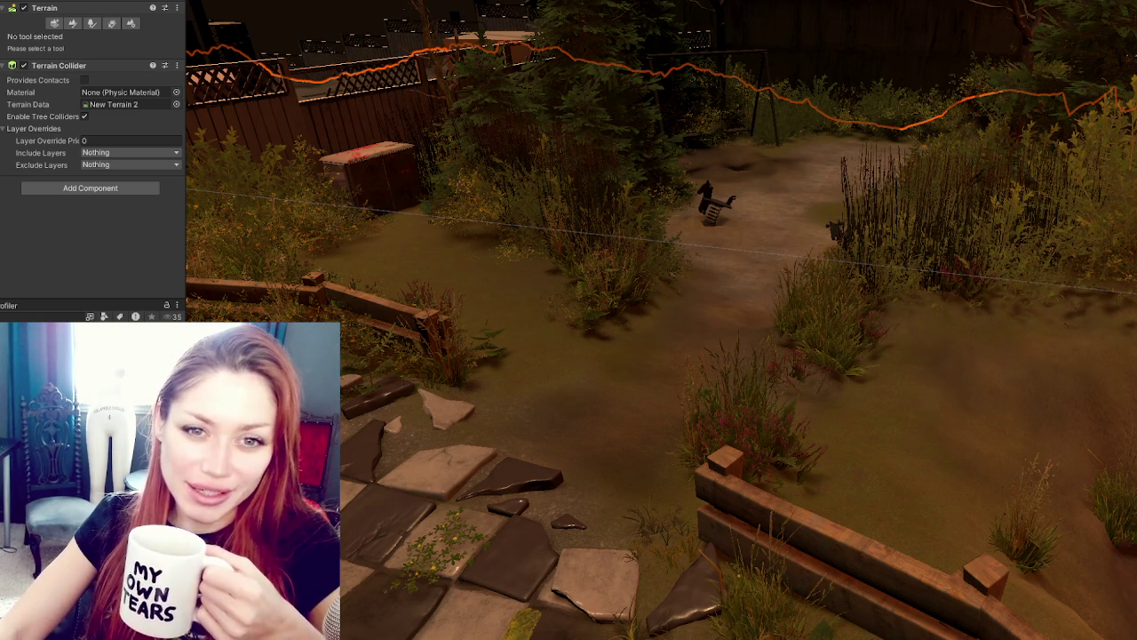
# Step: Tilt Tiles 5 flatter to about X 17.7 and Z -7.1
pyautogui.click(391, 396)
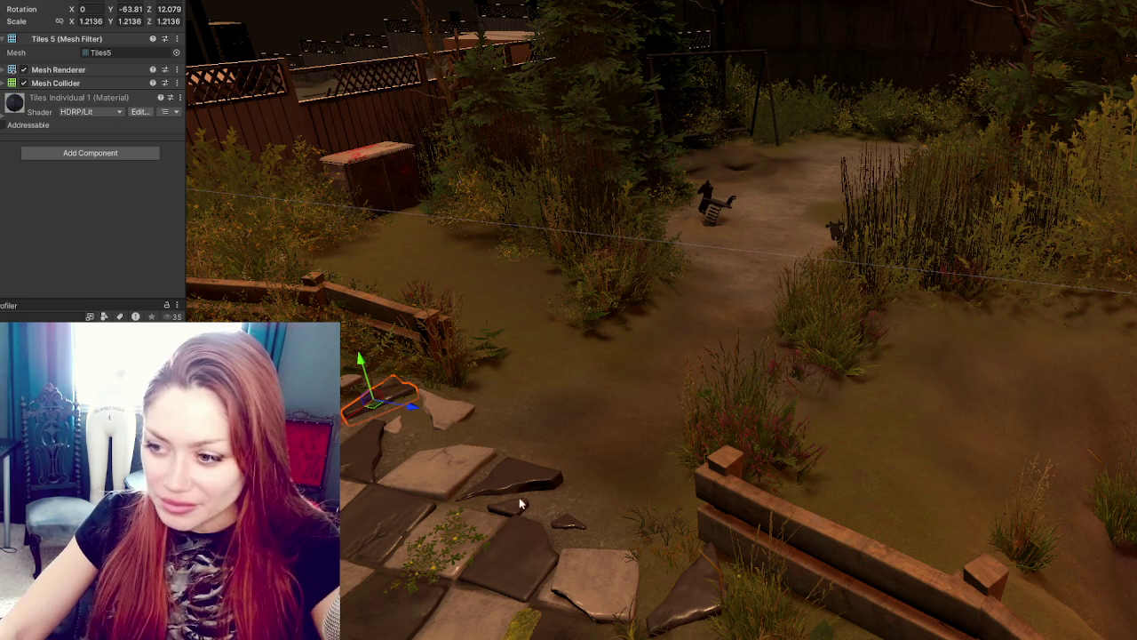
pyautogui.moveTo(610, 442)
pyautogui.mouseDown()
pyautogui.moveTo(400, 425)
pyautogui.moveTo(660, 433)
pyautogui.mouseUp()
pyautogui.click(658, 440)
pyautogui.click(587, 445)
pyautogui.press('f')
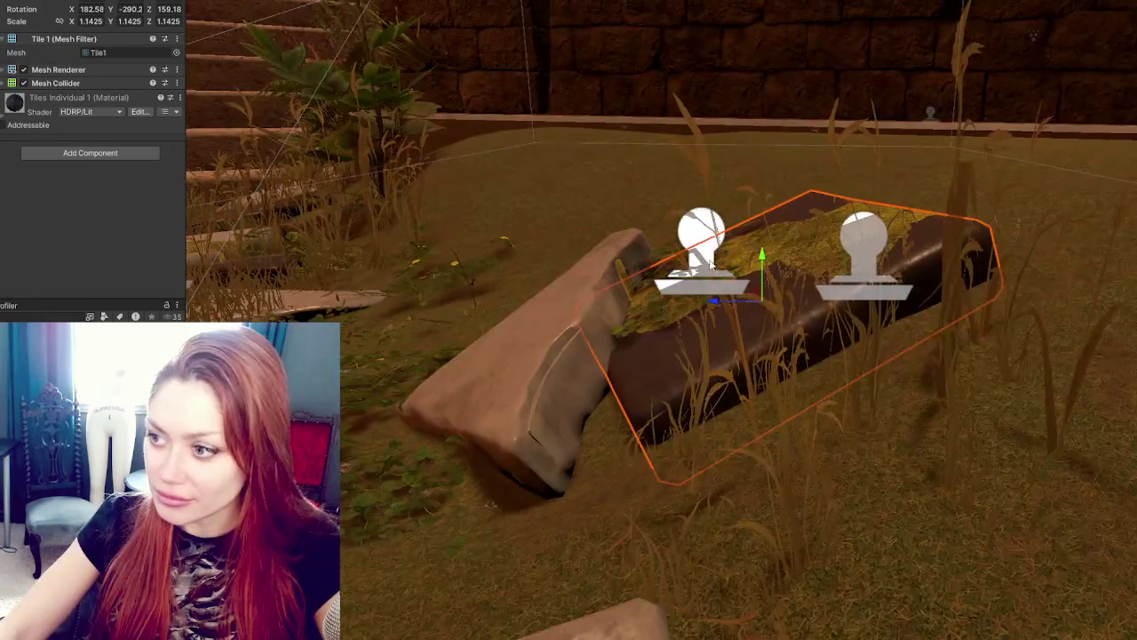
pyautogui.click(515, 366)
pyautogui.press('e')
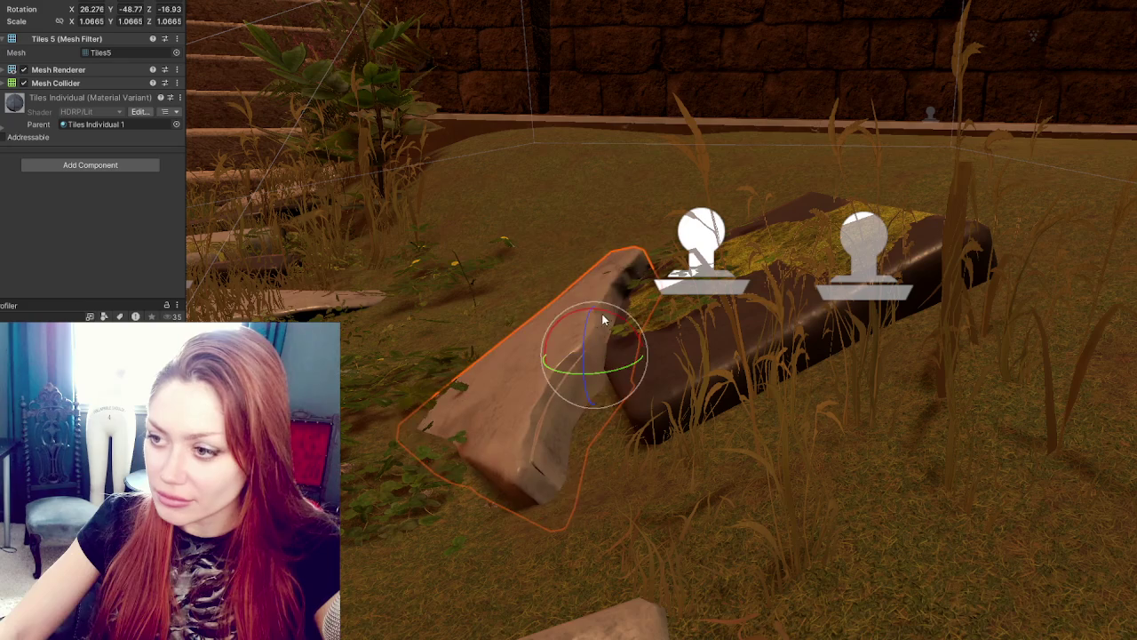
pyautogui.moveTo(623, 322)
pyautogui.mouseDown()
pyautogui.moveTo(602, 327)
pyautogui.moveTo(592, 315)
pyautogui.moveTo(610, 331)
pyautogui.moveTo(597, 340)
pyautogui.mouseUp()
pyautogui.press('w')
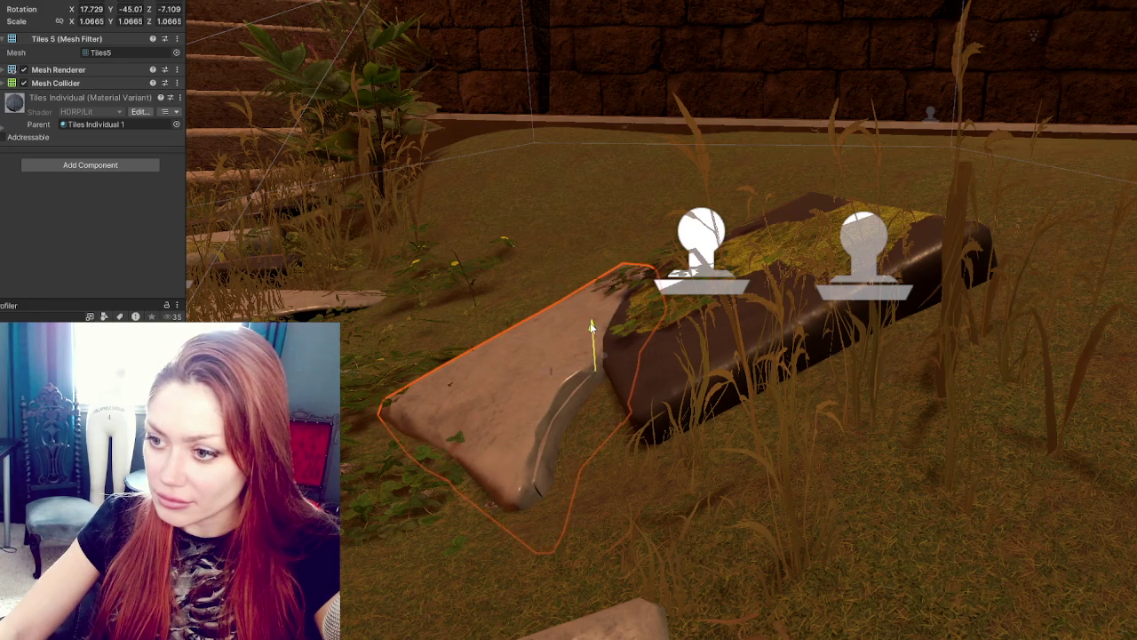
# Step: Move the clover clump beside the tile down and to the right
pyautogui.click(378, 375)
pyautogui.click(373, 373)
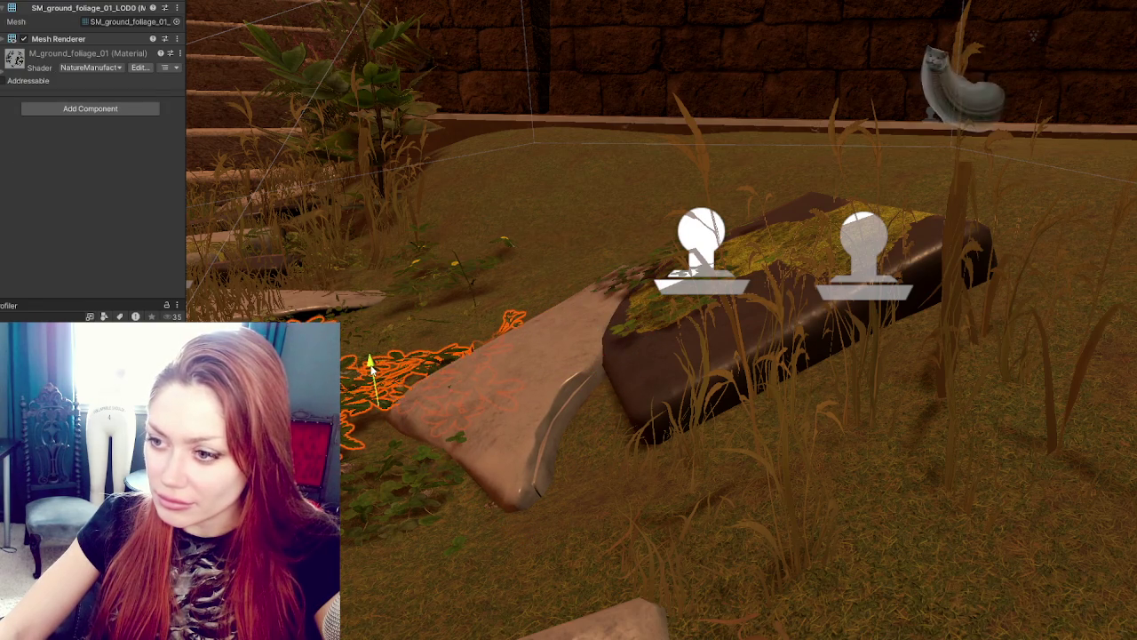
pyautogui.click(398, 496)
pyautogui.moveTo(430, 472)
pyautogui.mouseDown()
pyautogui.moveTo(414, 495)
pyautogui.moveTo(422, 502)
pyautogui.moveTo(761, 530)
pyautogui.moveTo(787, 504)
pyautogui.moveTo(594, 418)
pyautogui.mouseUp()
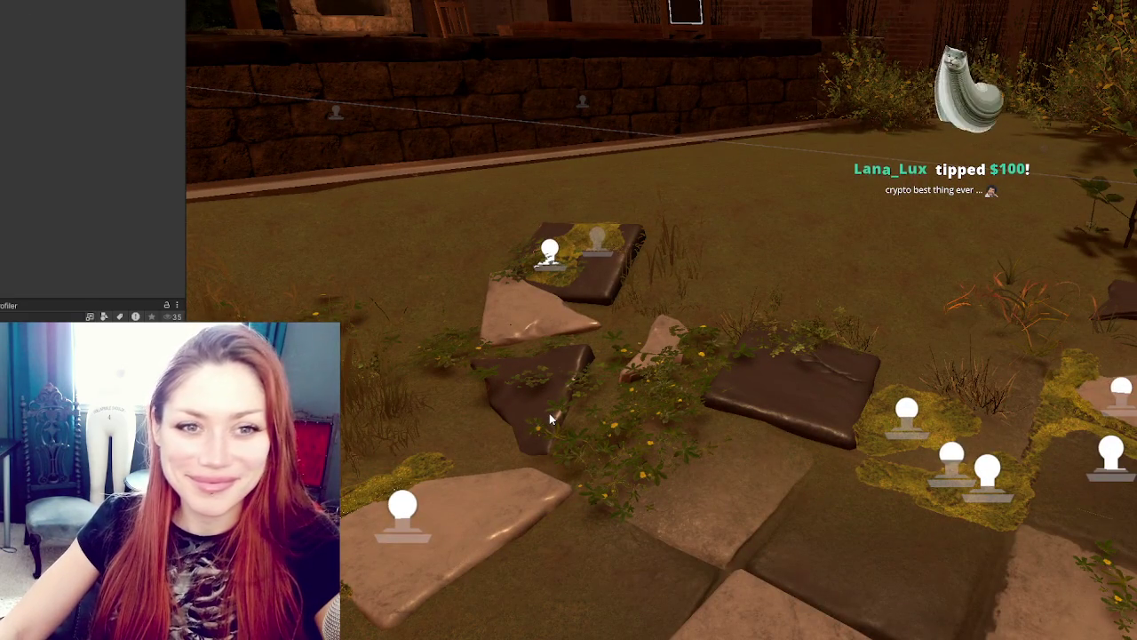
pyautogui.moveTo(598, 415)
pyautogui.mouseDown()
pyautogui.moveTo(844, 431)
pyautogui.moveTo(626, 418)
pyautogui.mouseUp()
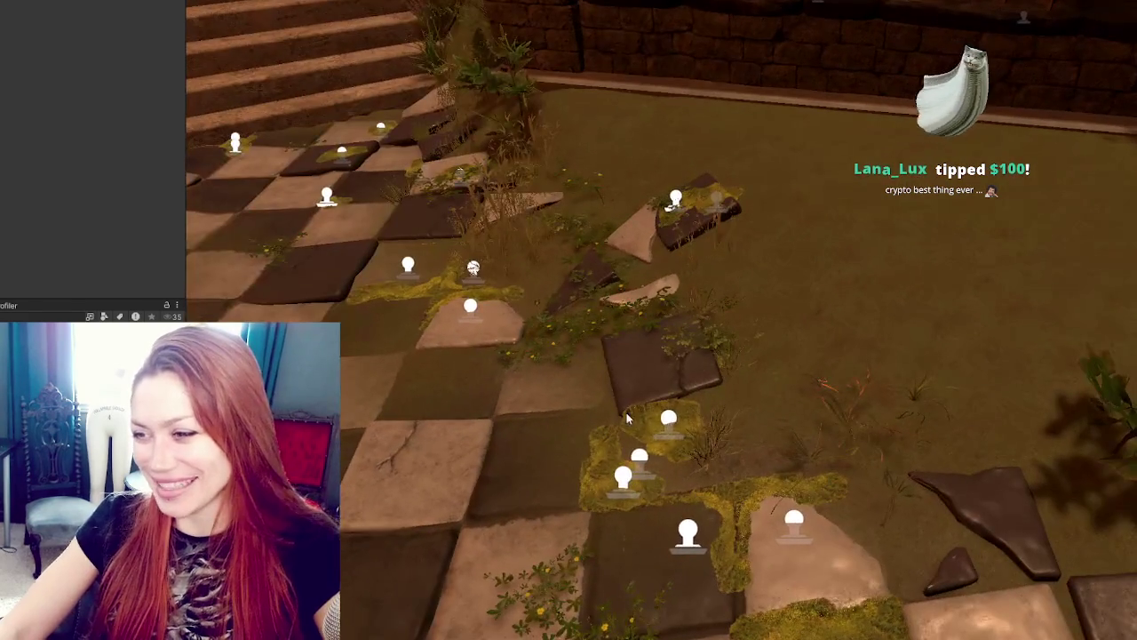
pyautogui.click(557, 361)
pyautogui.moveTo(557, 362)
pyautogui.mouseDown()
pyautogui.moveTo(615, 324)
pyautogui.moveTo(675, 355)
pyautogui.moveTo(1067, 360)
pyautogui.moveTo(800, 409)
pyautogui.moveTo(606, 525)
pyautogui.moveTo(666, 426)
pyautogui.mouseUp()
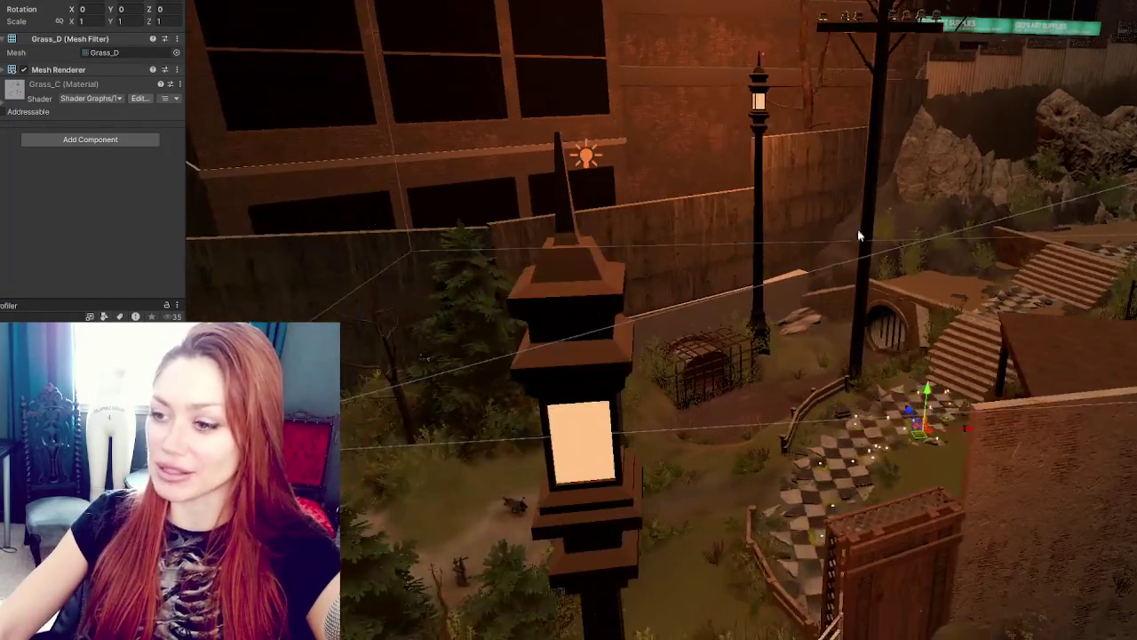
# Step: Move the Fir_02_Small LOD Group along X into place by the back wall
pyautogui.moveTo(860, 235)
pyautogui.mouseDown()
pyautogui.moveTo(831, 267)
pyautogui.moveTo(825, 384)
pyautogui.moveTo(743, 337)
pyautogui.moveTo(761, 331)
pyautogui.mouseUp()
pyautogui.click(761, 331)
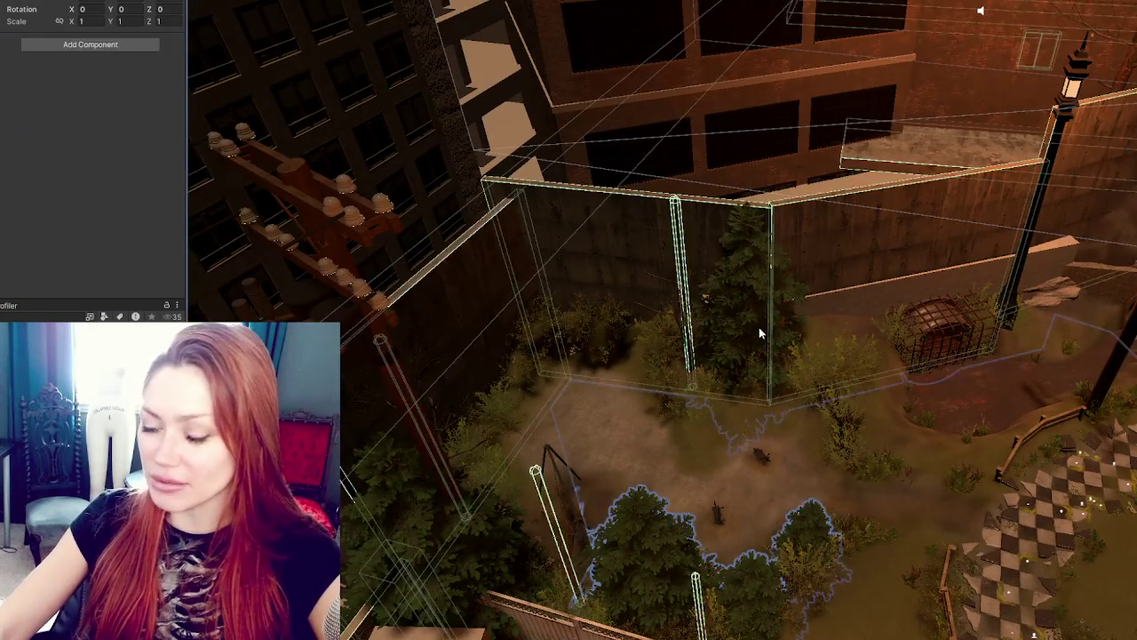
pyautogui.click(762, 331)
pyautogui.click(683, 359)
pyautogui.moveTo(784, 441)
pyautogui.mouseDown()
pyautogui.moveTo(575, 391)
pyautogui.moveTo(602, 391)
pyautogui.moveTo(533, 418)
pyautogui.moveTo(484, 467)
pyautogui.moveTo(487, 491)
pyautogui.moveTo(592, 447)
pyautogui.mouseUp()
pyautogui.press('e')
pyautogui.hotkey('ctrl', 'z')
pyautogui.press('w')
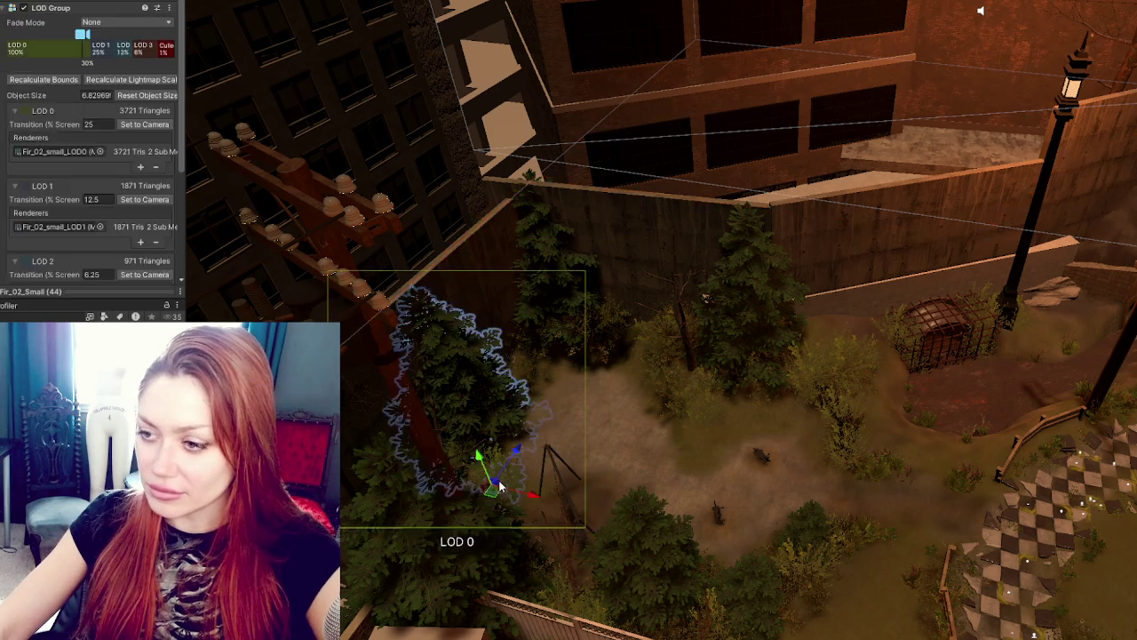
pyautogui.moveTo(532, 493)
pyautogui.mouseDown()
pyautogui.moveTo(558, 483)
pyautogui.moveTo(505, 481)
pyautogui.mouseUp()
# Step: Push the other fir tree's LOD Group back on Z toward the wall
pyautogui.click(555, 253)
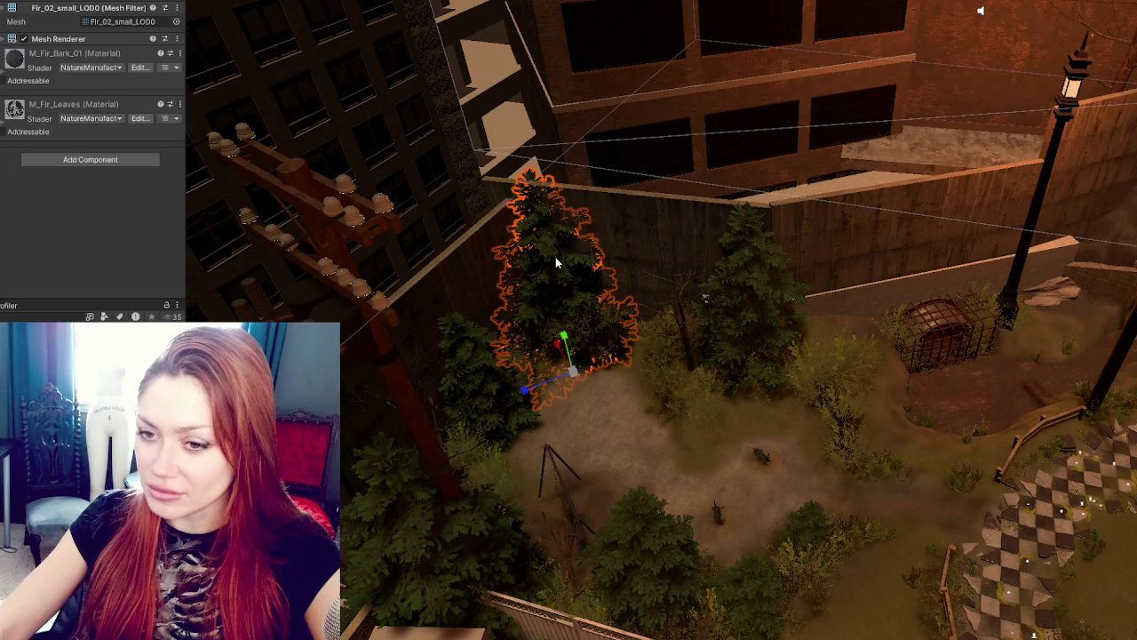
pyautogui.click(555, 253)
pyautogui.moveTo(584, 364)
pyautogui.mouseDown()
pyautogui.moveTo(589, 378)
pyautogui.moveTo(587, 357)
pyautogui.mouseUp()
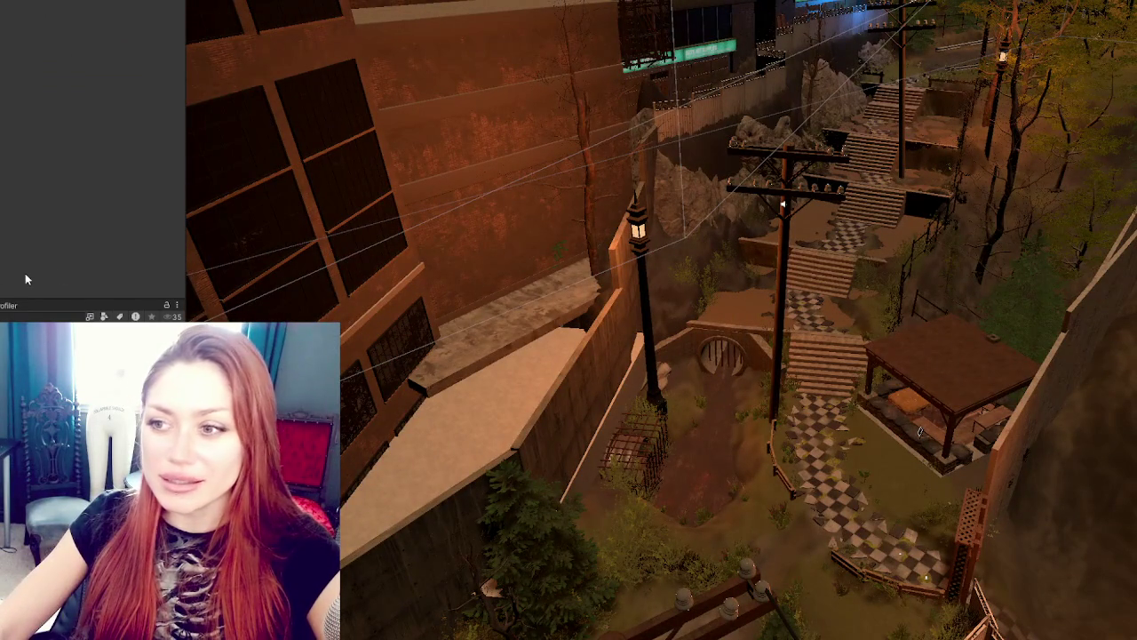
# Step: Hide and unhide the large building group to check what lies behind it
pyautogui.click(500, 247)
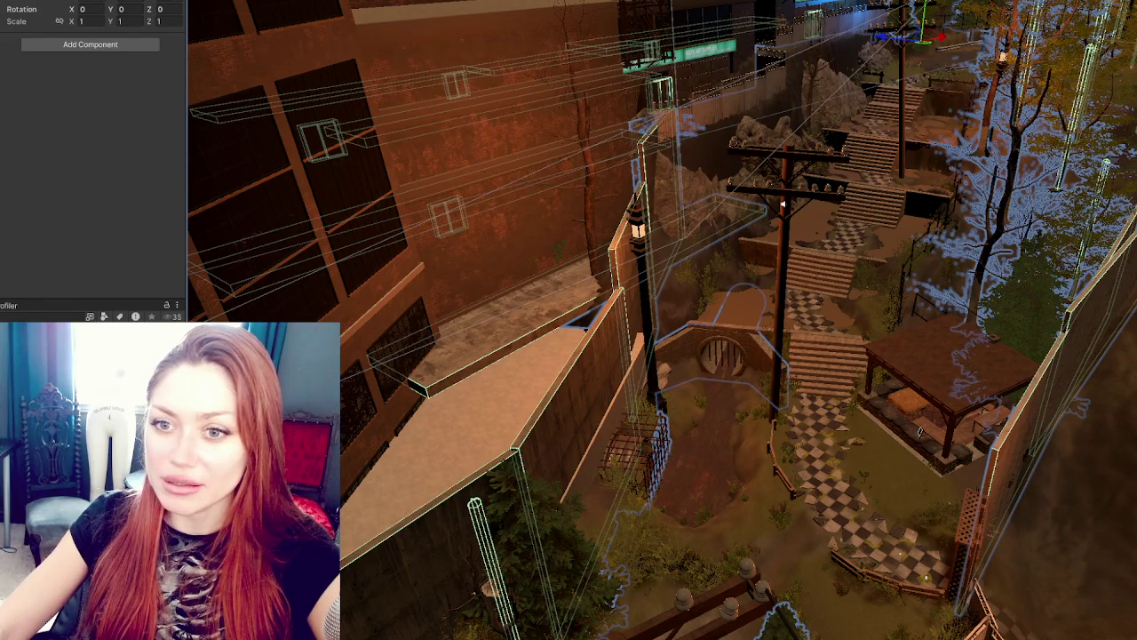
pyautogui.press('h')
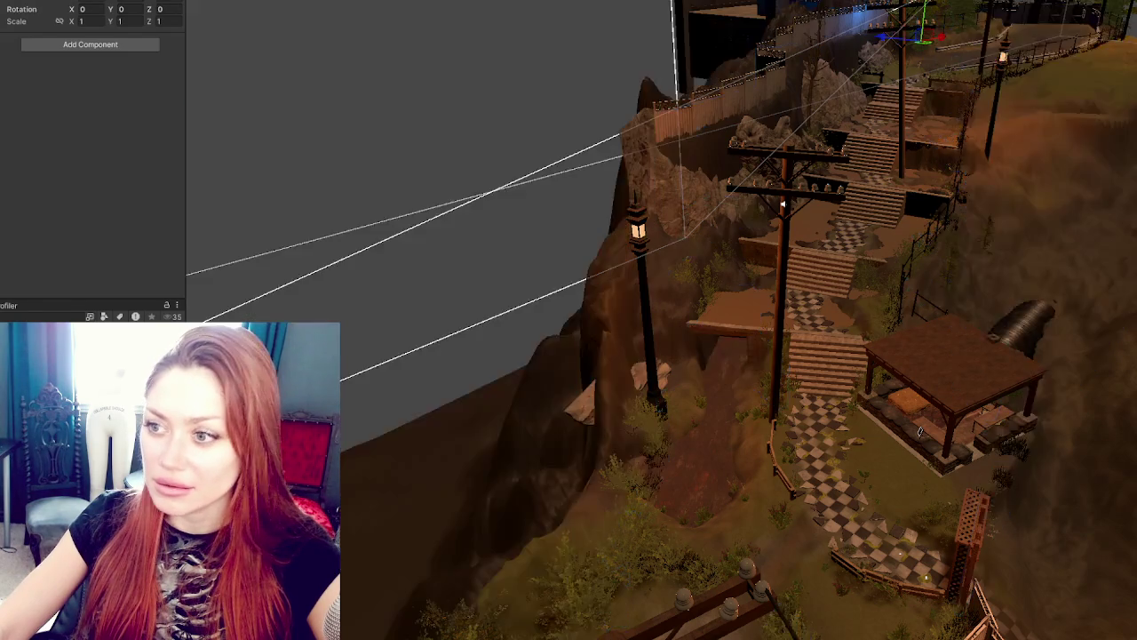
pyautogui.press('h')
pyautogui.moveTo(800, 533)
pyautogui.keyDown('alt'); pyautogui.mouseDown()
pyautogui.moveTo(852, 593)
pyautogui.moveTo(1041, 309)
pyautogui.mouseUp(); pyautogui.keyUp('alt')
# Step: Select the park's left, middle and right wall boxes and press Delete on them
pyautogui.click(620, 278)
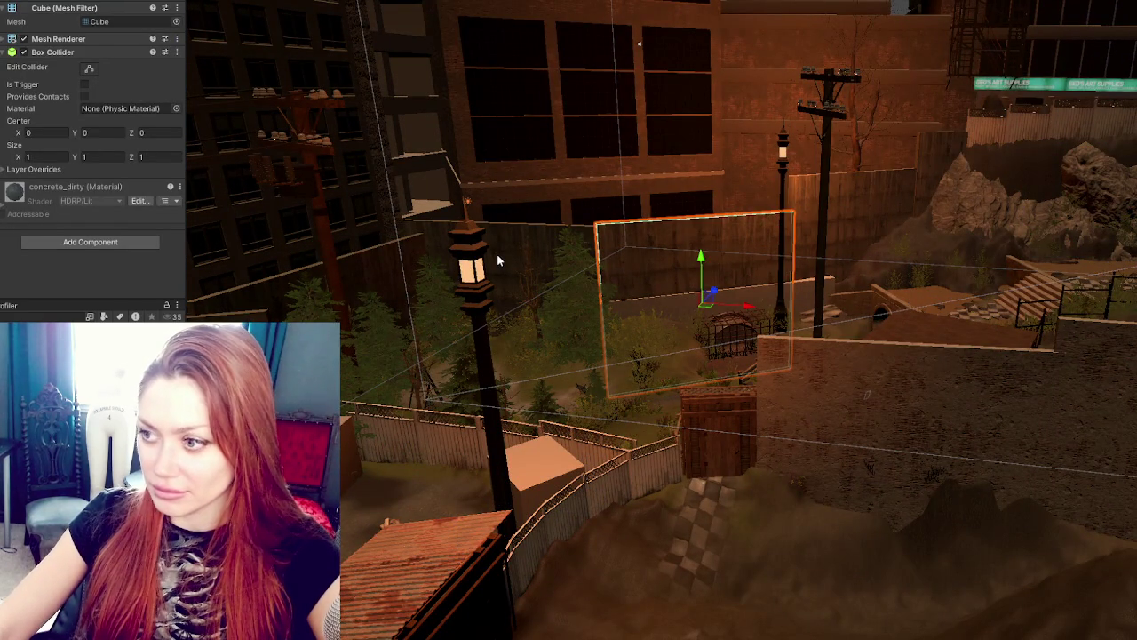
pyautogui.moveTo(497, 253)
pyautogui.keyDown('alt'); pyautogui.mouseDown()
pyautogui.moveTo(802, 313)
pyautogui.moveTo(594, 270)
pyautogui.moveTo(681, 304)
pyautogui.moveTo(689, 264)
pyautogui.moveTo(655, 281)
pyautogui.mouseUp(); pyautogui.keyUp('alt')
pyautogui.moveTo(891, 220)
pyautogui.mouseDown()
pyautogui.moveTo(388, 218)
pyautogui.moveTo(626, 281)
pyautogui.moveTo(1026, 271)
pyautogui.moveTo(1134, 121)
pyautogui.moveTo(1122, 125)
pyautogui.mouseUp()
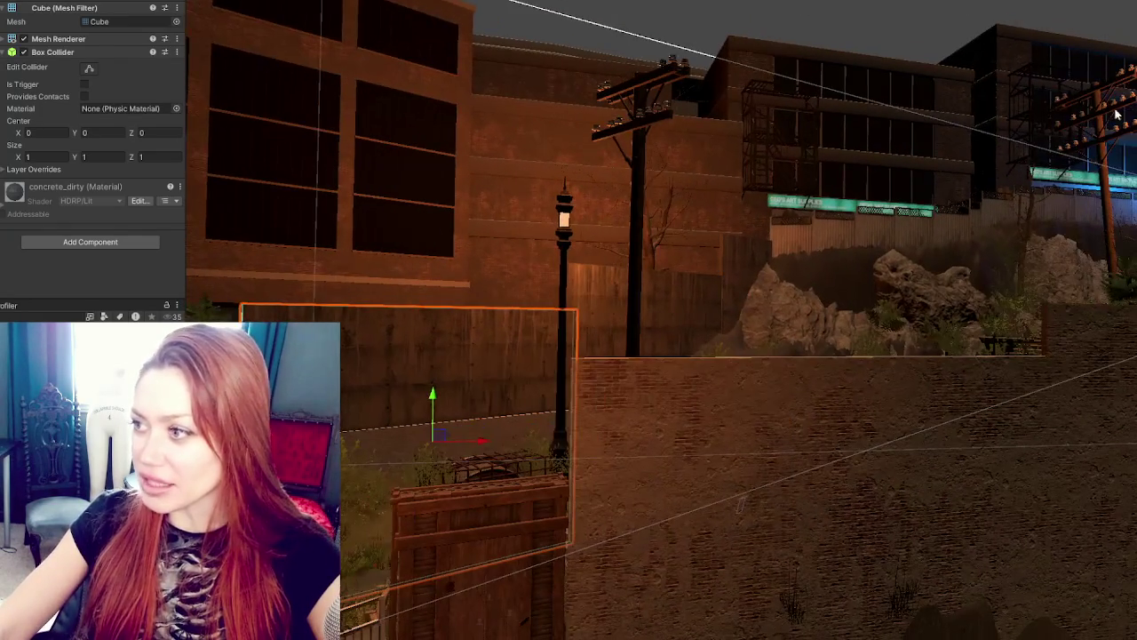
pyautogui.moveTo(727, 201); pyautogui.dragTo(834, 225)
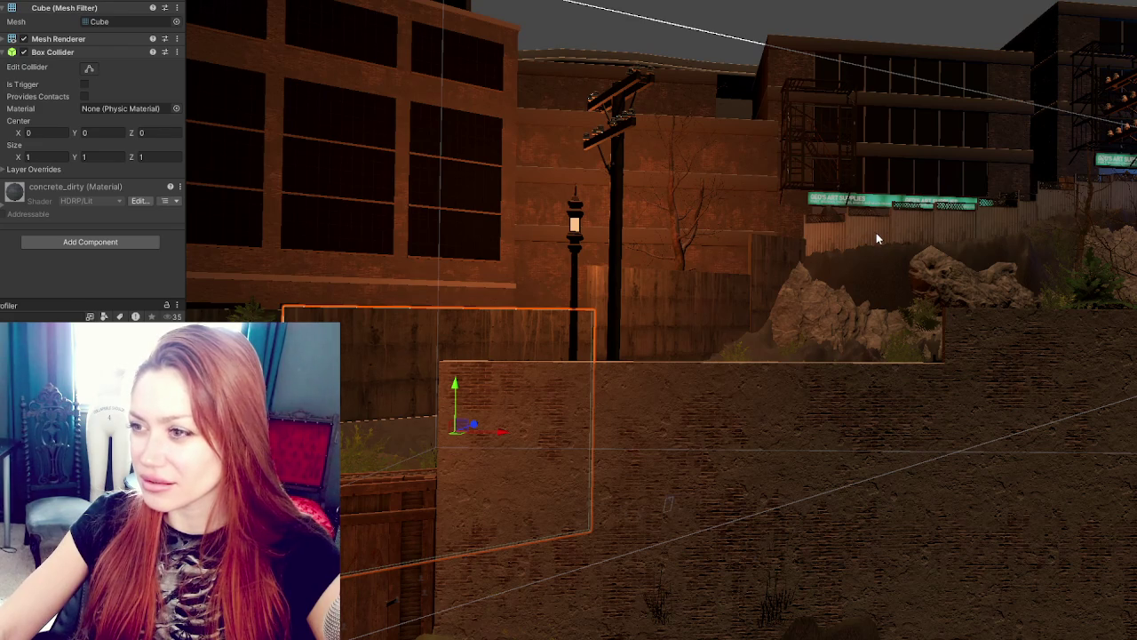
pyautogui.moveTo(797, 261)
pyautogui.mouseDown()
pyautogui.moveTo(488, 305)
pyautogui.moveTo(953, 412)
pyautogui.moveTo(696, 320)
pyautogui.moveTo(622, 355)
pyautogui.mouseUp()
pyautogui.click(577, 373)
pyautogui.click(457, 370)
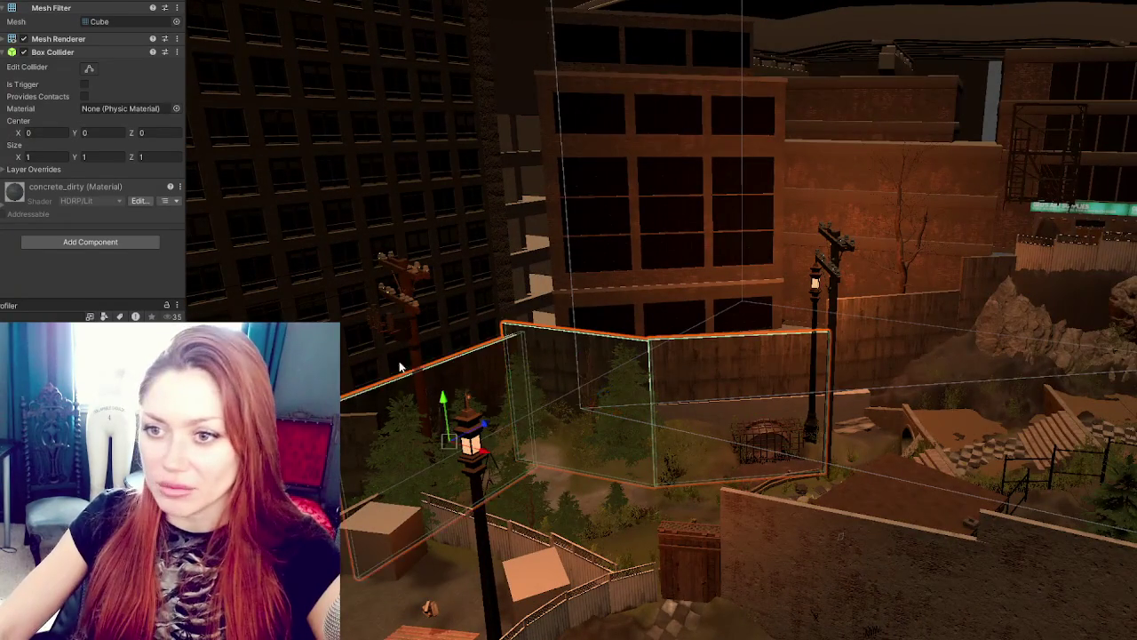
pyautogui.moveTo(888, 374)
pyautogui.mouseDown()
pyautogui.moveTo(1033, 326)
pyautogui.moveTo(857, 296)
pyautogui.moveTo(720, 306)
pyautogui.mouseUp()
pyautogui.click(1034, 326)
pyautogui.click(791, 356)
pyautogui.click(924, 355)
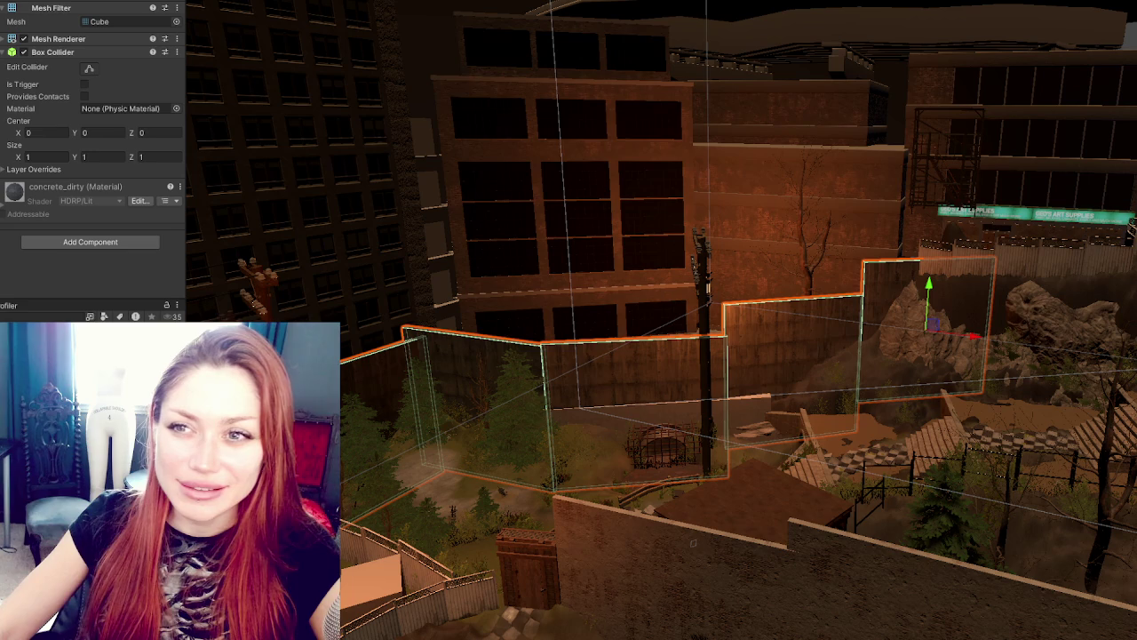
pyautogui.press('Delete')
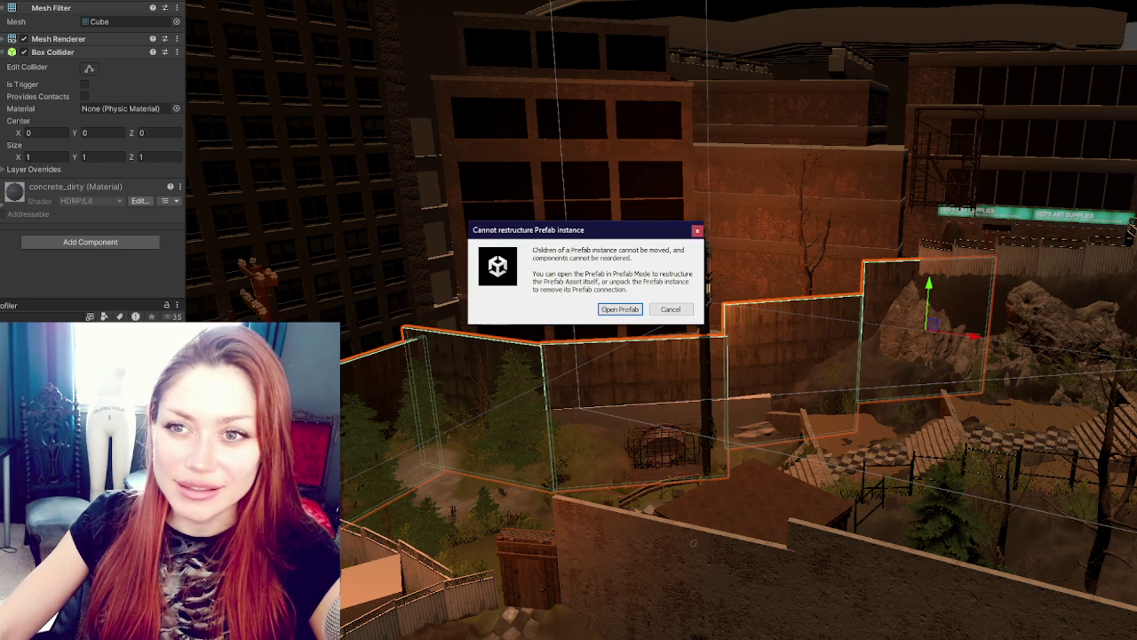
# Step: Cancel the restructure warning, check the wall parent's Hierarchy menu, then select the left concrete wall cube
pyautogui.click(670, 310)
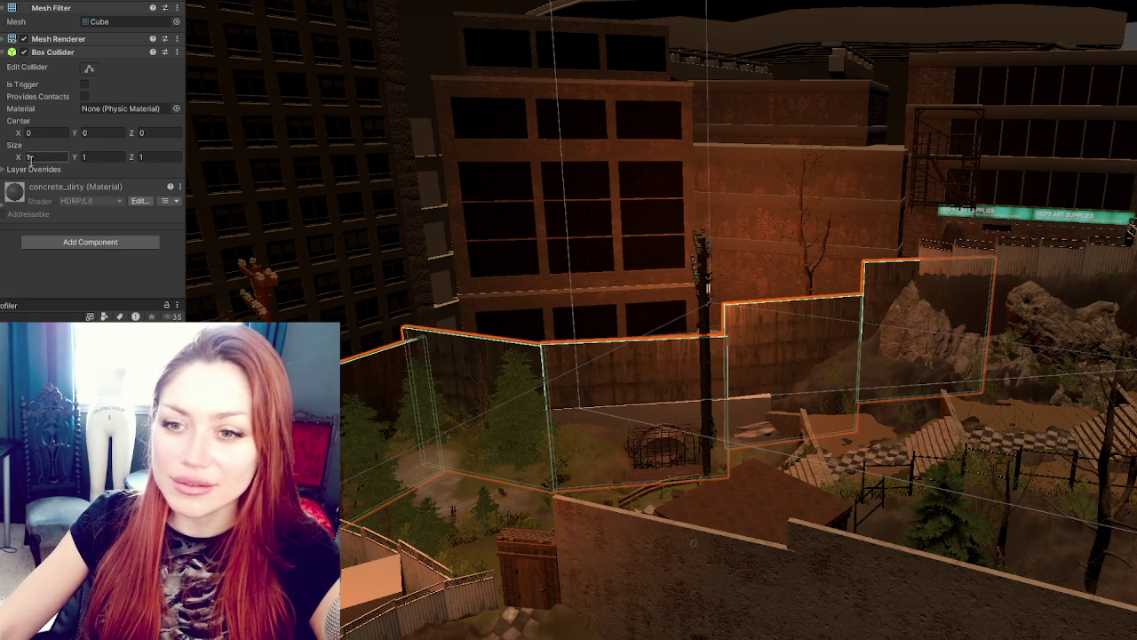
pyautogui.click(694, 543)
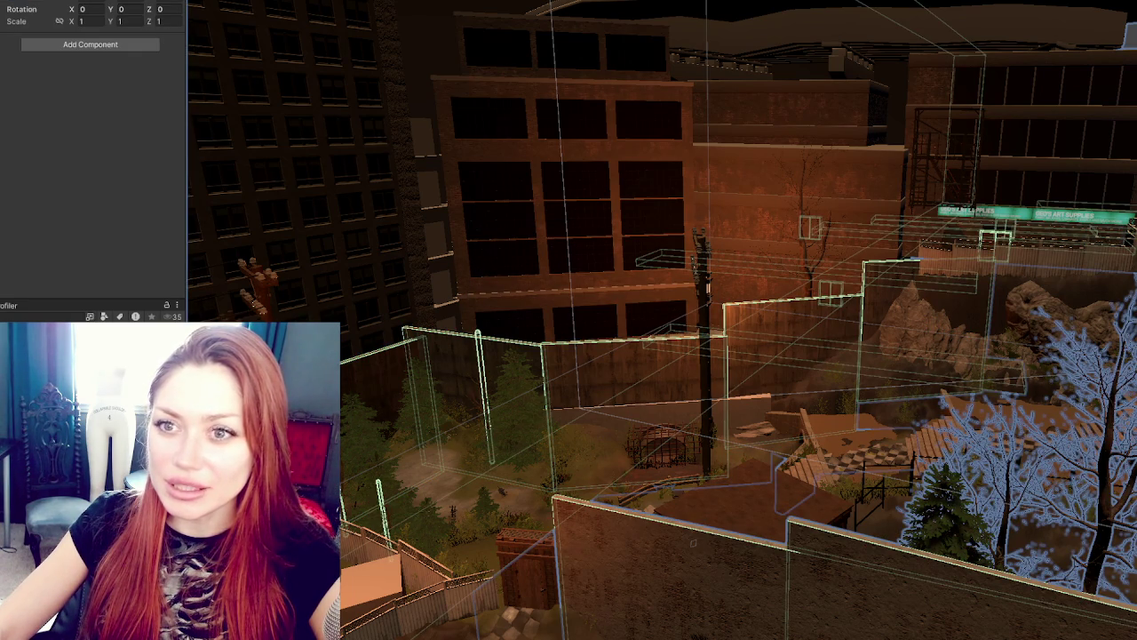
pyautogui.rightClick(53, 355)
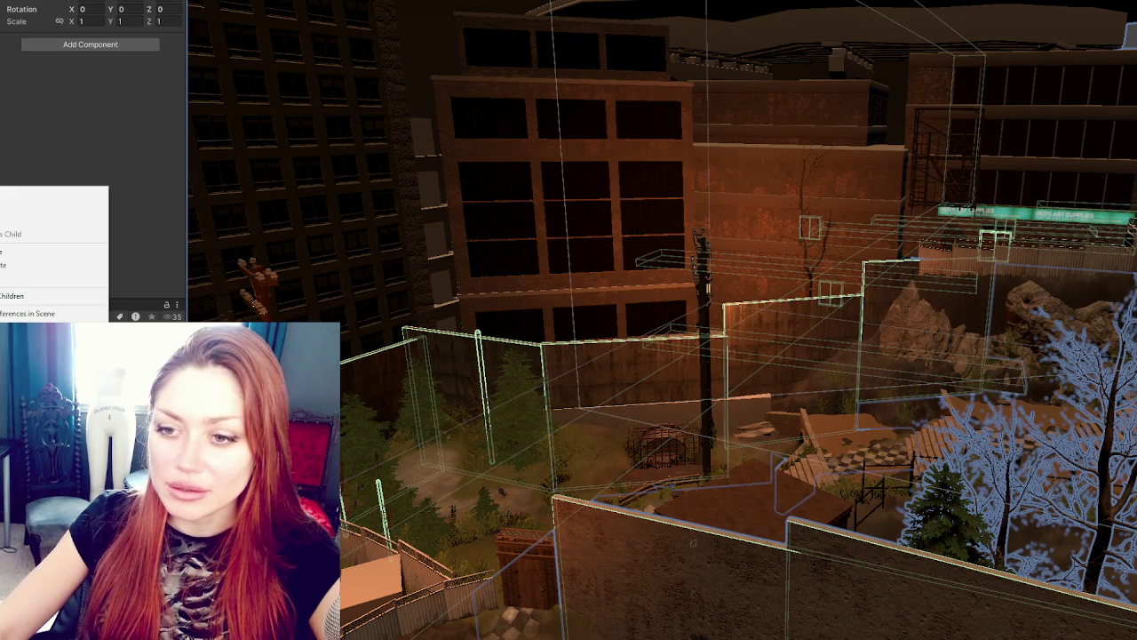
pyautogui.click(36, 296)
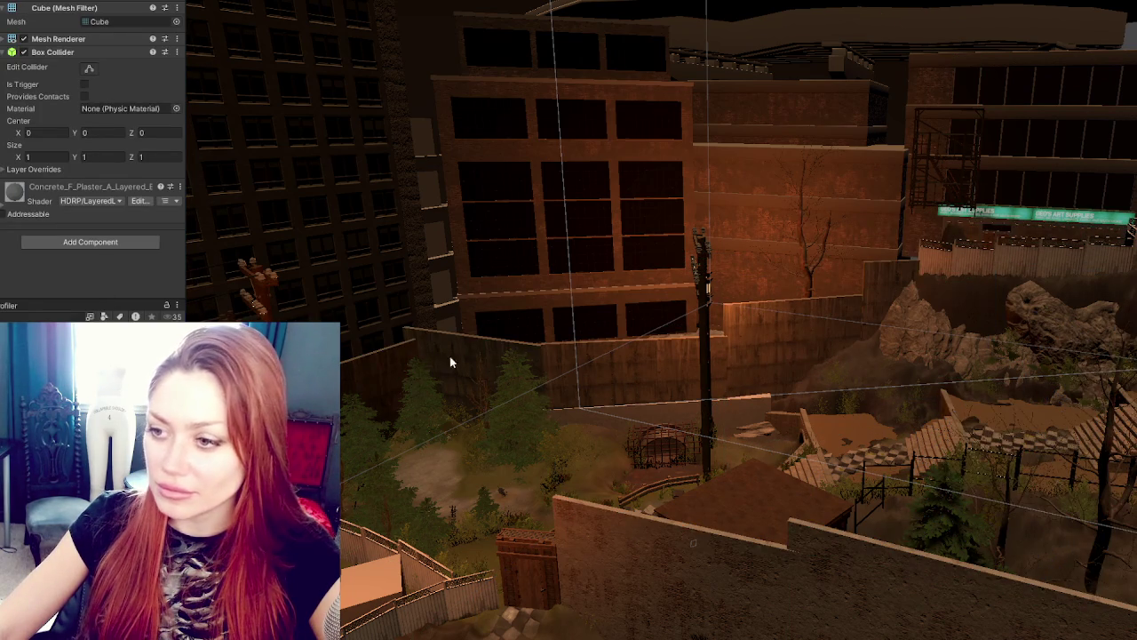
pyautogui.click(199, 285)
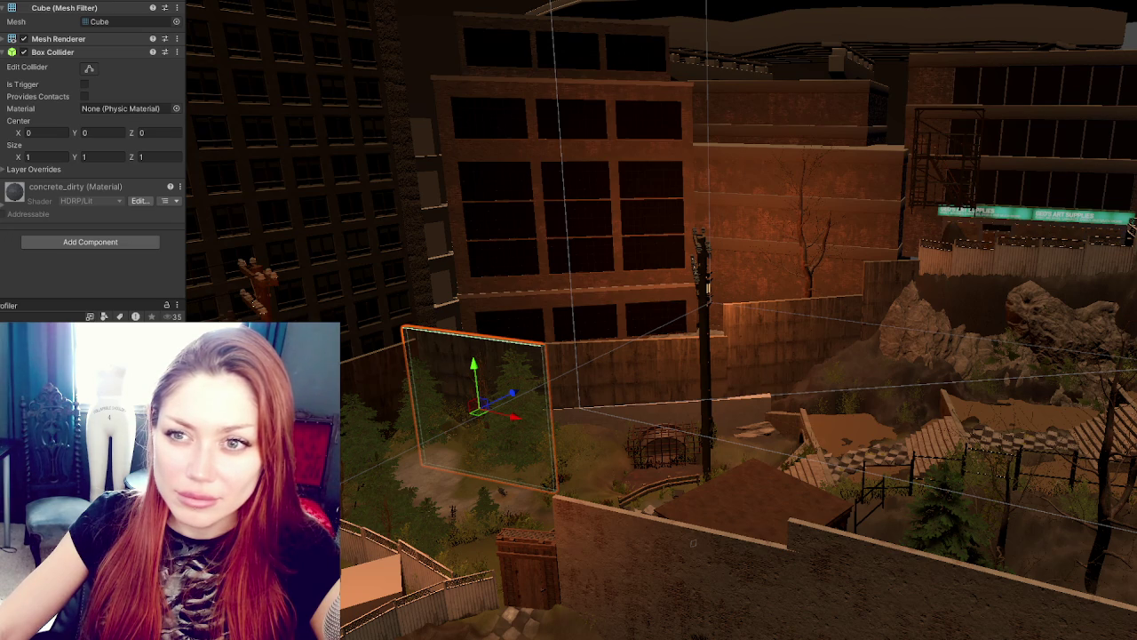
# Step: Step the selection onto a thin concrete wall cube and slide it along X and Z
pyautogui.press('Down')
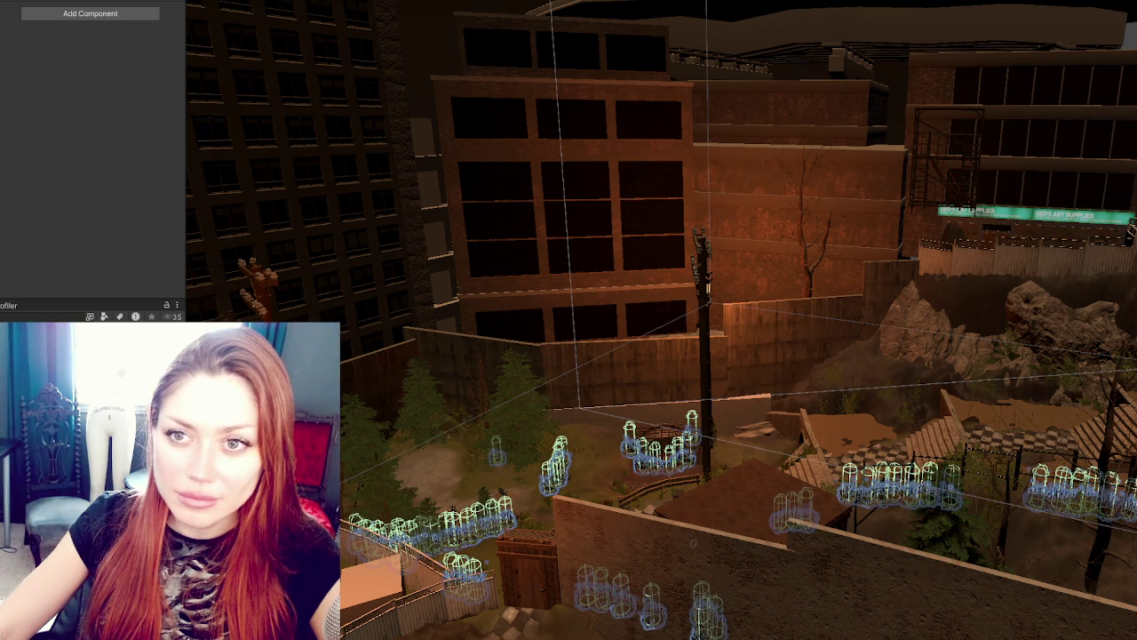
pyautogui.press('Down')
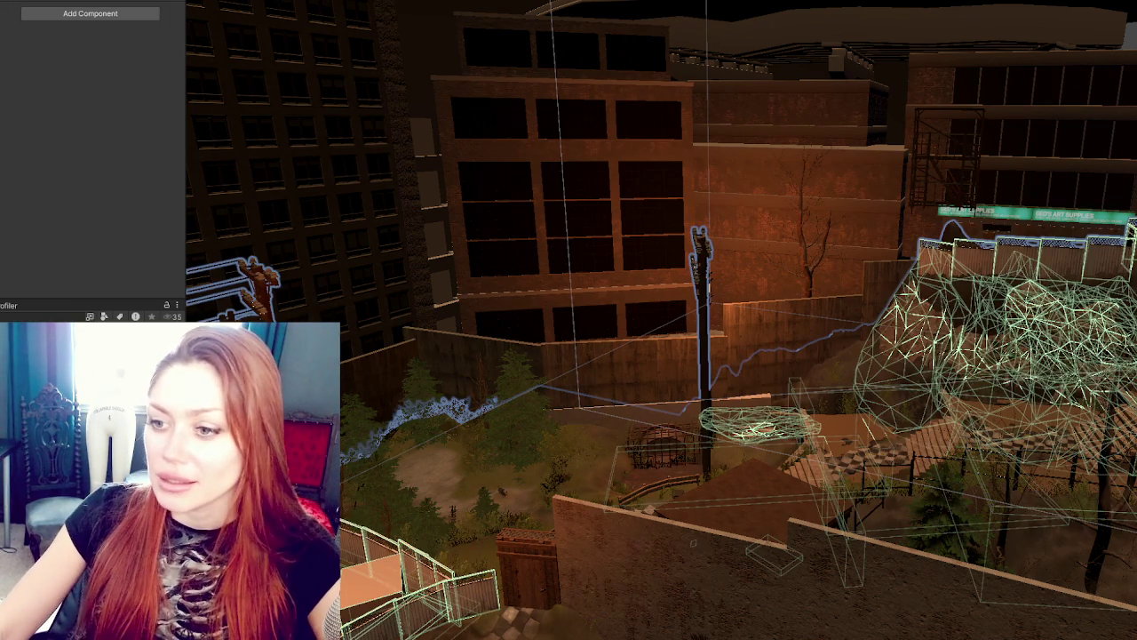
pyautogui.press('Down')
pyautogui.press('Down')
pyautogui.press('Down')
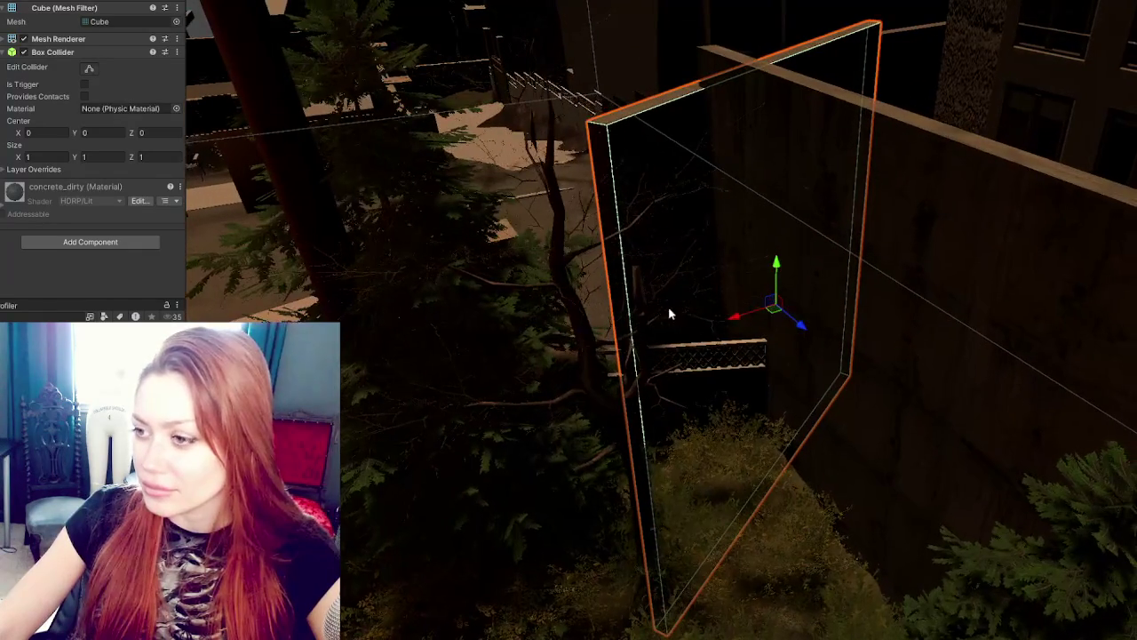
pyautogui.moveTo(742, 321); pyautogui.dragTo(812, 284)
pyautogui.moveTo(888, 309)
pyautogui.mouseDown()
pyautogui.moveTo(875, 289)
pyautogui.moveTo(865, 329)
pyautogui.moveTo(939, 353)
pyautogui.moveTo(934, 371)
pyautogui.moveTo(897, 355)
pyautogui.moveTo(893, 373)
pyautogui.moveTo(912, 382)
pyautogui.mouseUp()
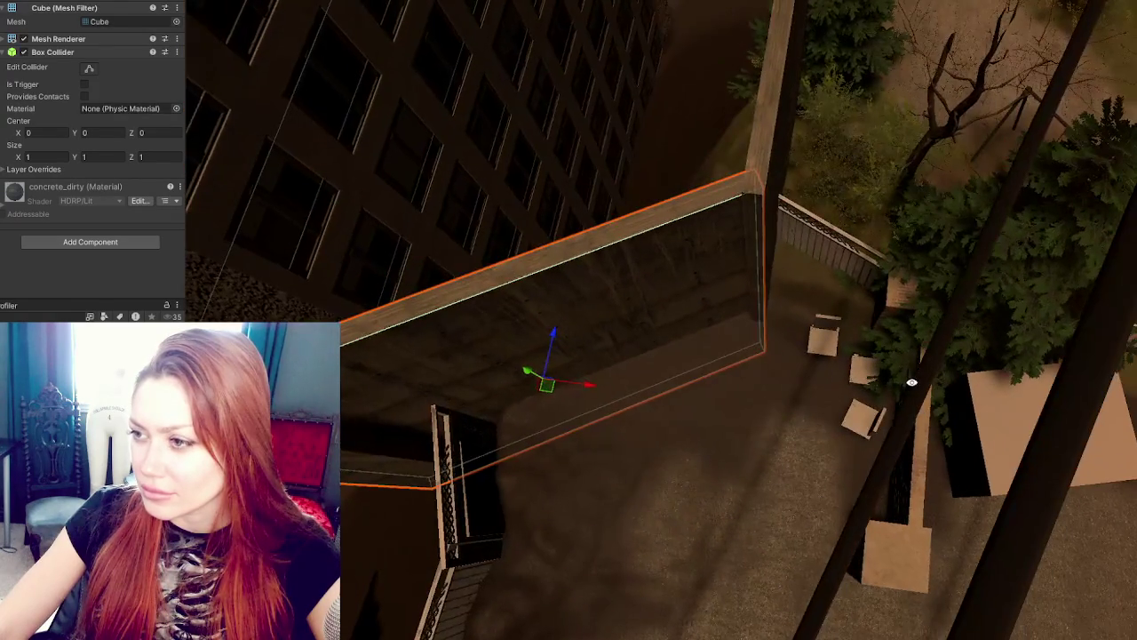
# Step: Frame the wall cube from a side view with the Move tool active
pyautogui.press('f')
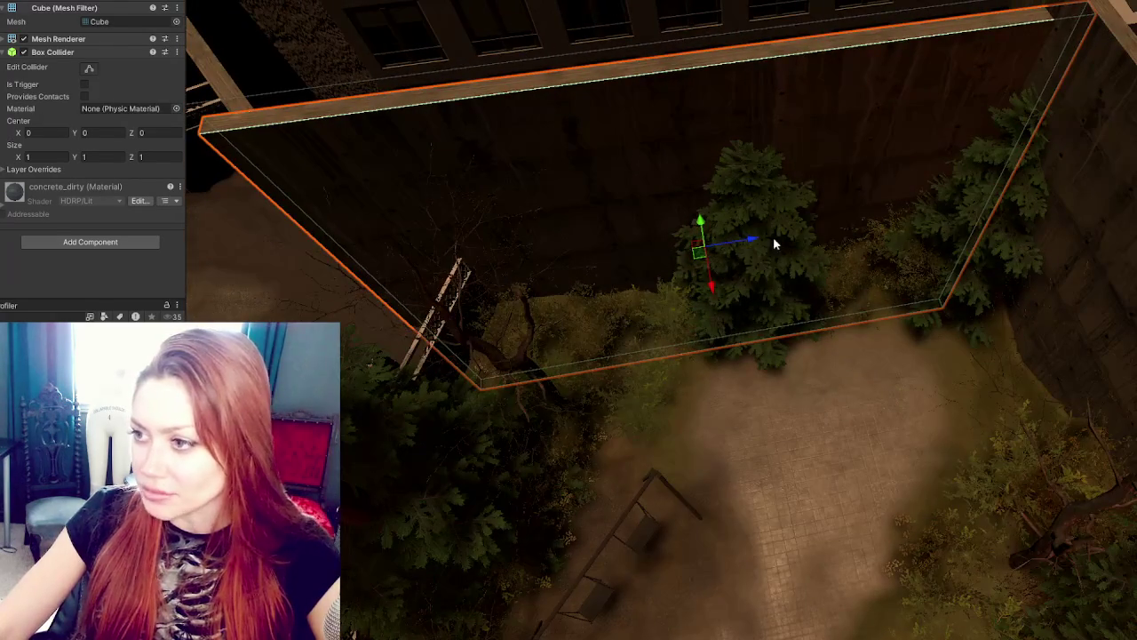
pyautogui.moveTo(790, 233)
pyautogui.mouseDown()
pyautogui.moveTo(622, 213)
pyautogui.moveTo(465, 373)
pyautogui.moveTo(674, 284)
pyautogui.mouseUp()
pyautogui.scroll(2, 538, 337)
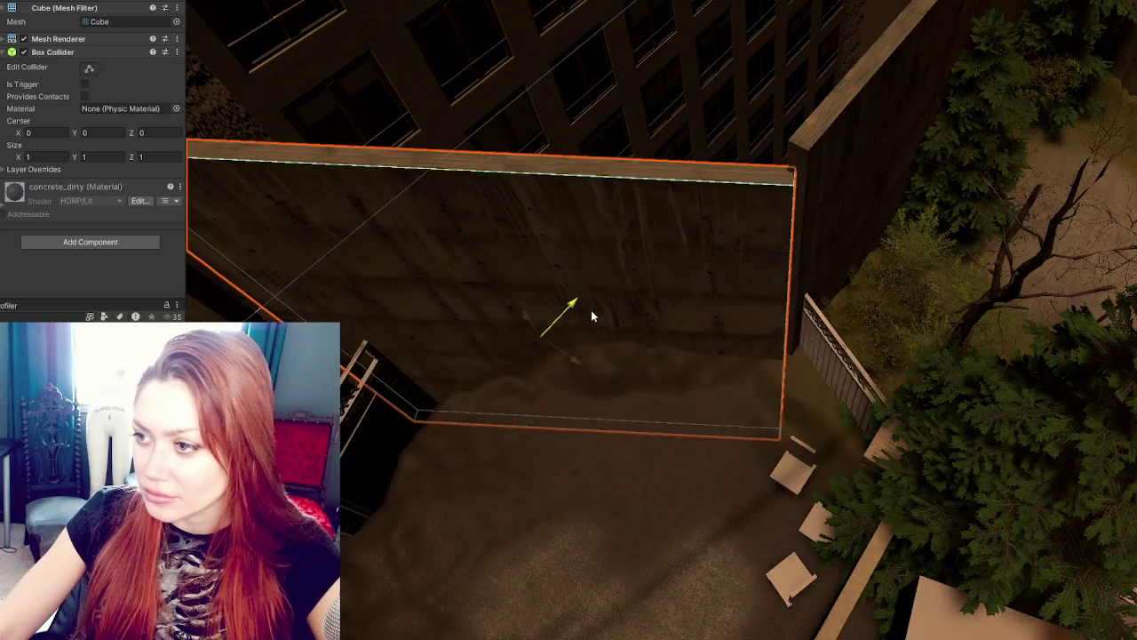
pyautogui.press('w')
pyautogui.press('e')
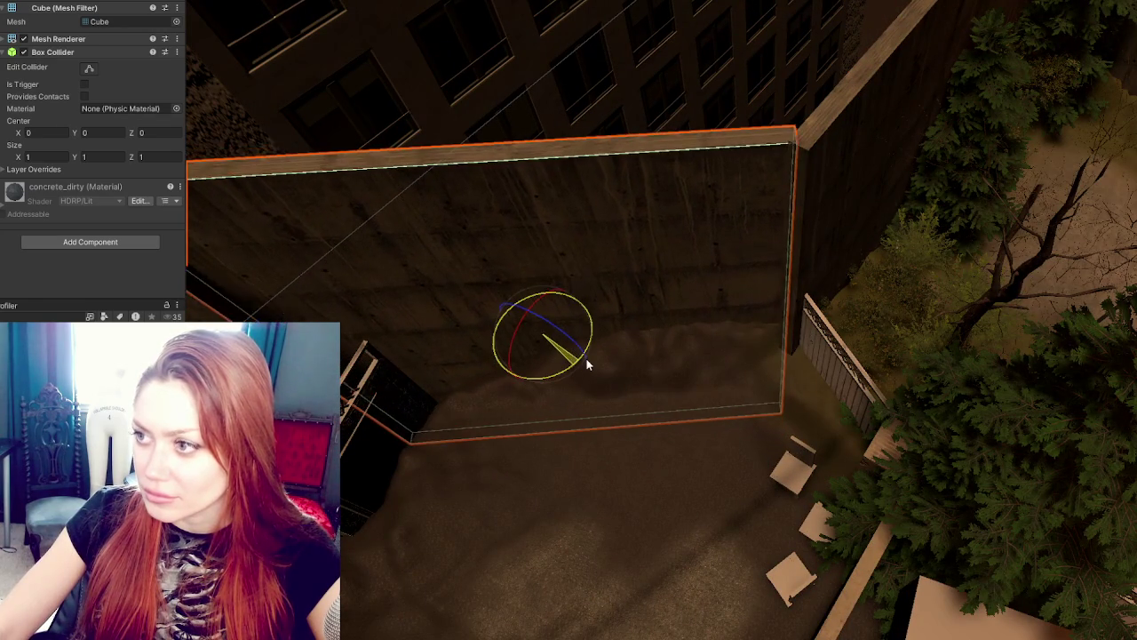
pyautogui.press('w')
pyautogui.press('e')
pyautogui.press('w')
# Step: Drag the wall's X and Z handles until it sits flush against the neighbouring wall
pyautogui.click(584, 364)
pyautogui.click(578, 368)
pyautogui.moveTo(578, 364); pyautogui.dragTo(601, 365)
pyautogui.moveTo(582, 318)
pyautogui.mouseDown()
pyautogui.moveTo(560, 346)
pyautogui.moveTo(580, 335)
pyautogui.mouseUp()
pyautogui.moveTo(579, 382)
pyautogui.mouseDown()
pyautogui.moveTo(604, 394)
pyautogui.moveTo(587, 398)
pyautogui.mouseUp()
pyautogui.moveTo(590, 334); pyautogui.dragTo(581, 332)
pyautogui.moveTo(584, 393)
pyautogui.mouseDown()
pyautogui.moveTo(881, 400)
pyautogui.moveTo(764, 287)
pyautogui.moveTo(853, 355)
pyautogui.moveTo(940, 377)
pyautogui.moveTo(782, 271)
pyautogui.mouseUp()
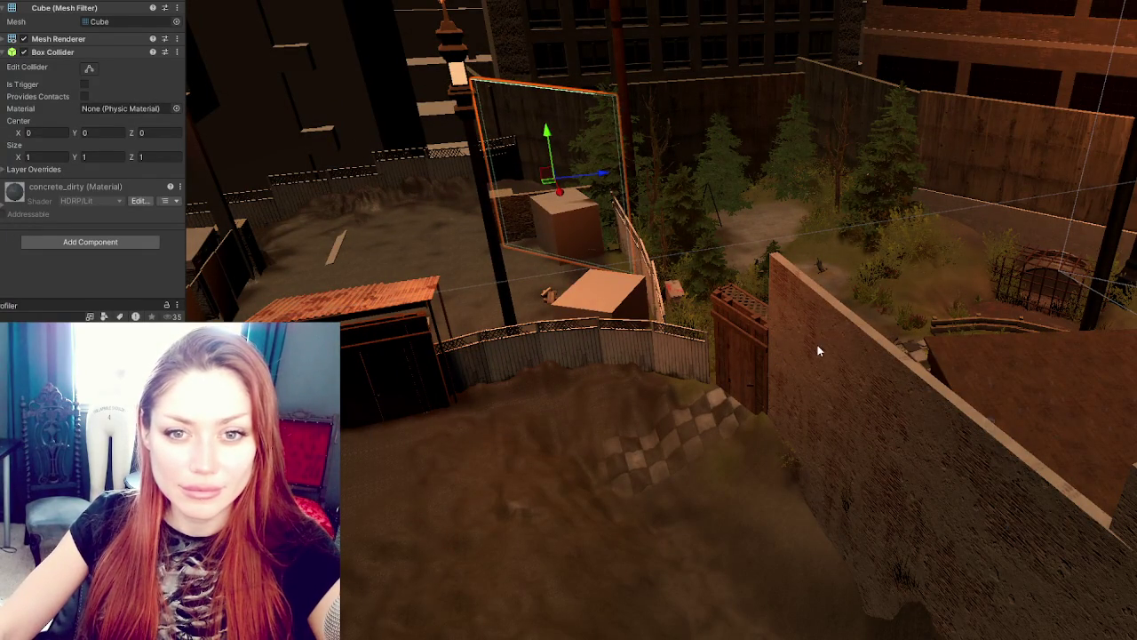
# Step: Frame the Sewer_Foundation wall from a higher view over the alley
pyautogui.moveTo(684, 325)
pyautogui.mouseDown()
pyautogui.moveTo(819, 302)
pyautogui.moveTo(781, 293)
pyautogui.moveTo(741, 354)
pyautogui.moveTo(632, 354)
pyautogui.mouseUp()
pyautogui.press('f')
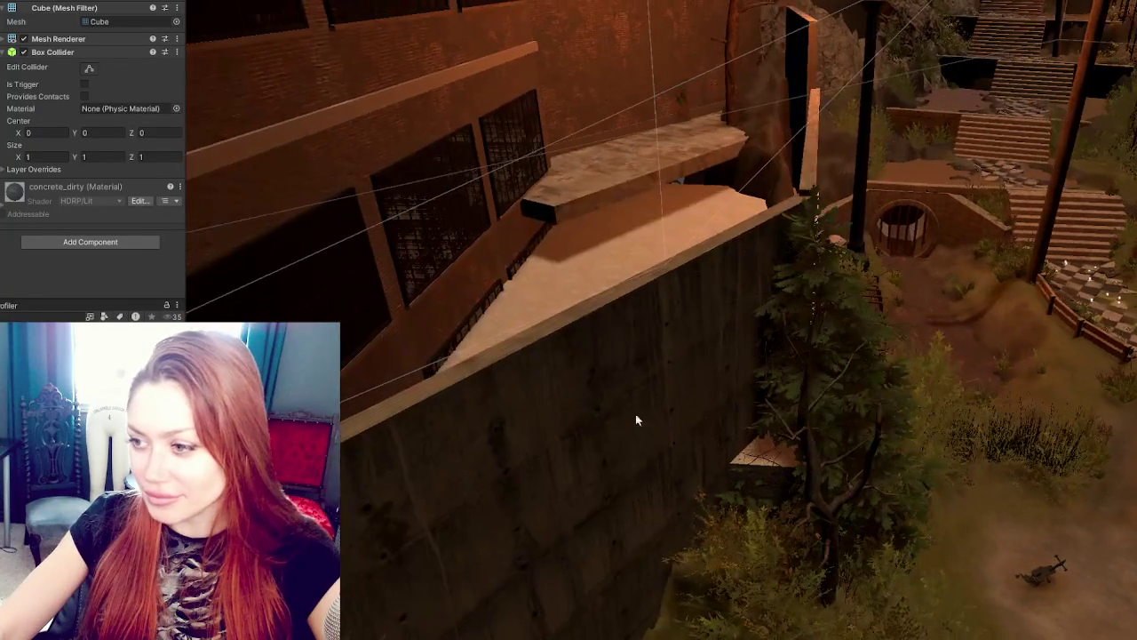
pyautogui.click(757, 462)
pyautogui.press('f')
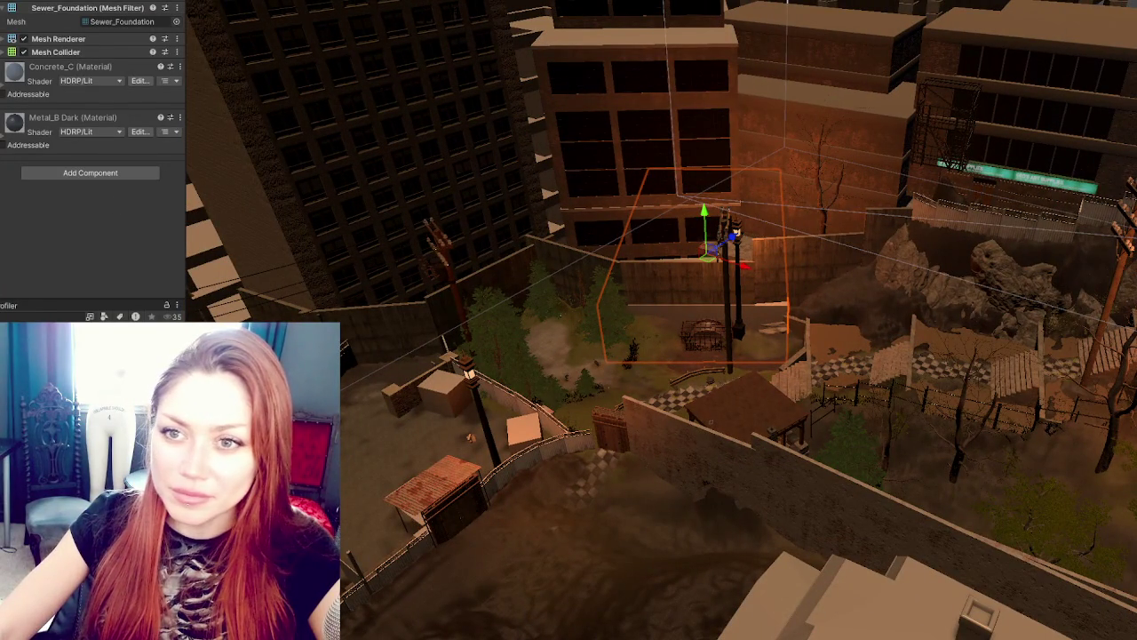
# Step: Select the six concrete wall pieces along the park fence, with handles at their own pivot
pyautogui.click(605, 311)
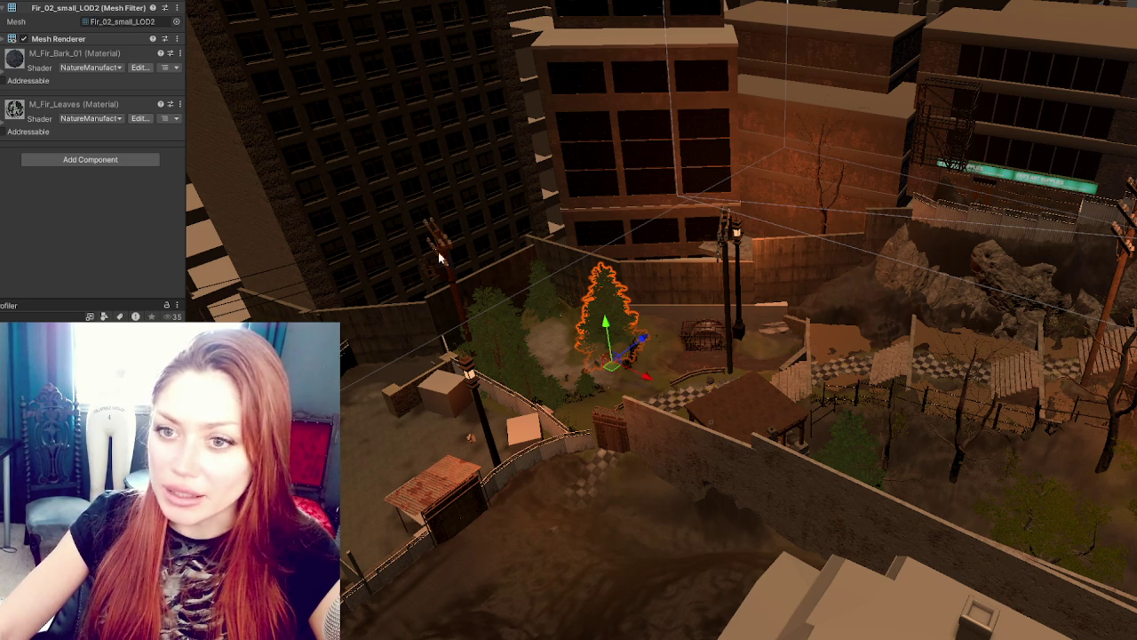
pyautogui.click(542, 319)
pyautogui.click(503, 311)
pyautogui.keyDown('shift'); pyautogui.click(582, 271); pyautogui.keyUp('shift')
pyautogui.keyDown('shift'); pyautogui.click(689, 280); pyautogui.keyUp('shift')
pyautogui.keyDown('shift'); pyautogui.click(791, 257); pyautogui.keyUp('shift')
pyautogui.keyDown('shift'); pyautogui.click(920, 257); pyautogui.keyUp('shift')
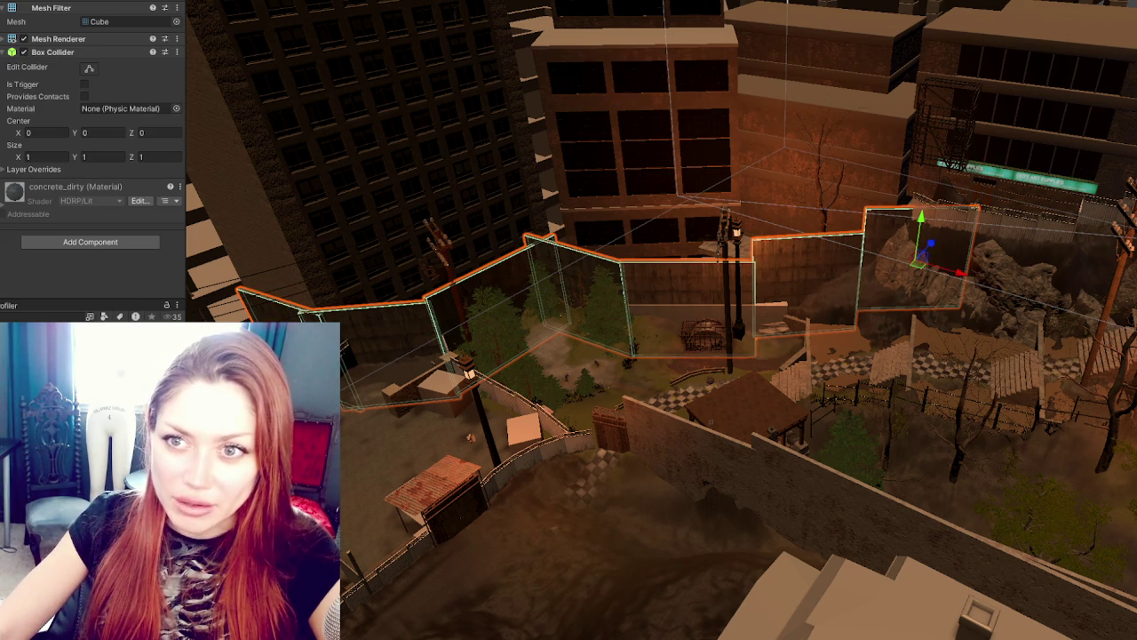
pyautogui.press('z')
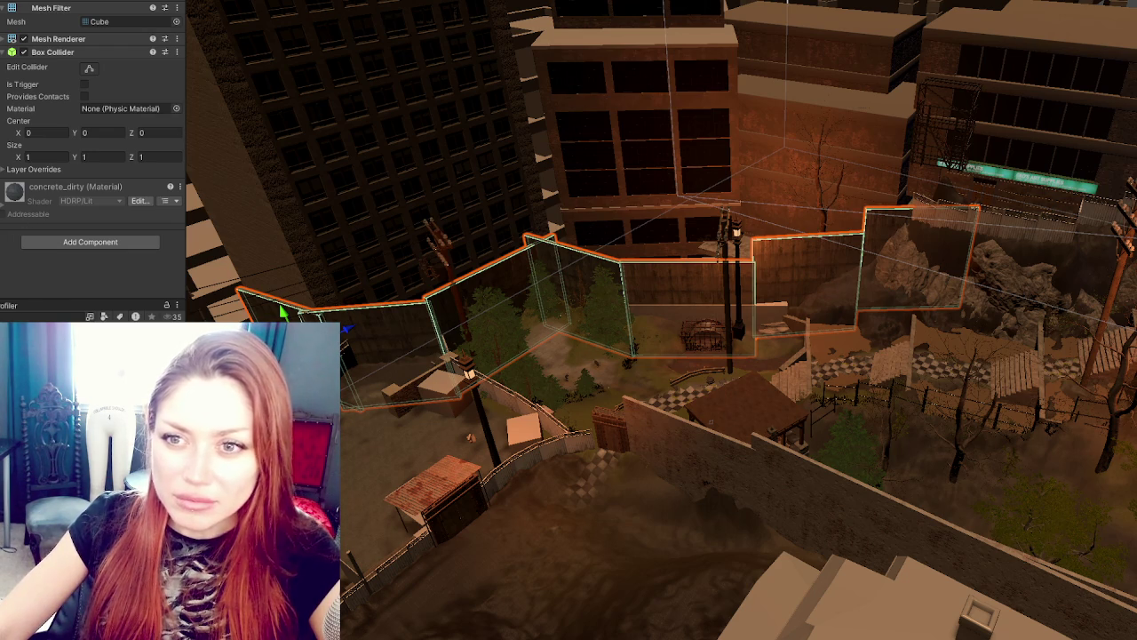
# Step: Delete the surrounding trees and buildings, then undo to restore them
pyautogui.moveTo(782, 271); pyautogui.dragTo(623, 271)
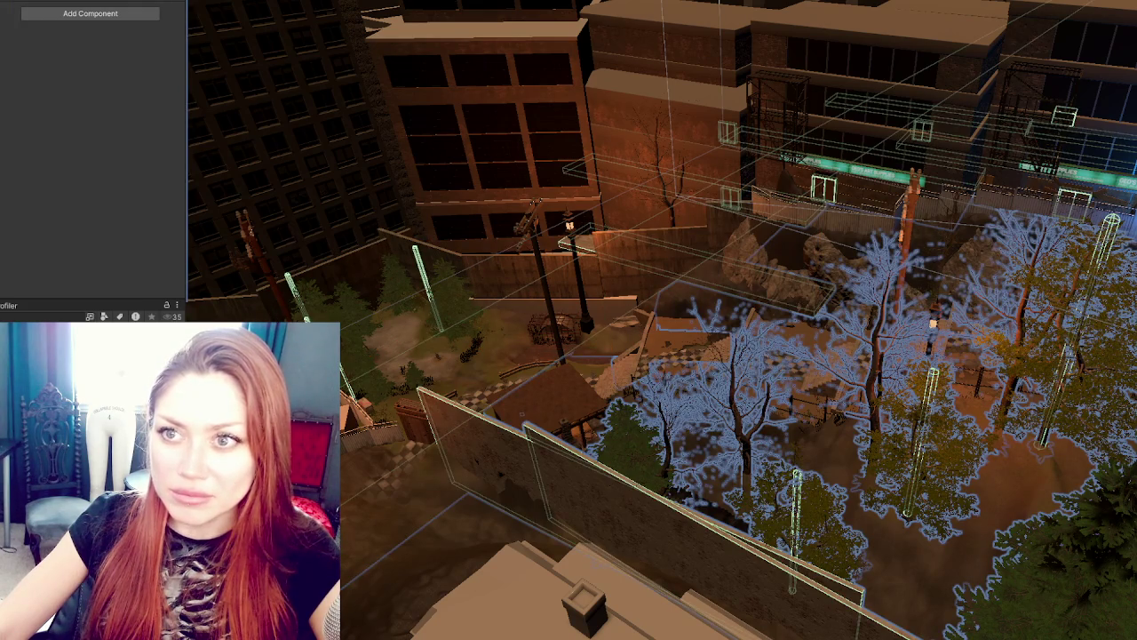
pyautogui.press('Delete')
pyautogui.hotkey('ctrl', 'z')
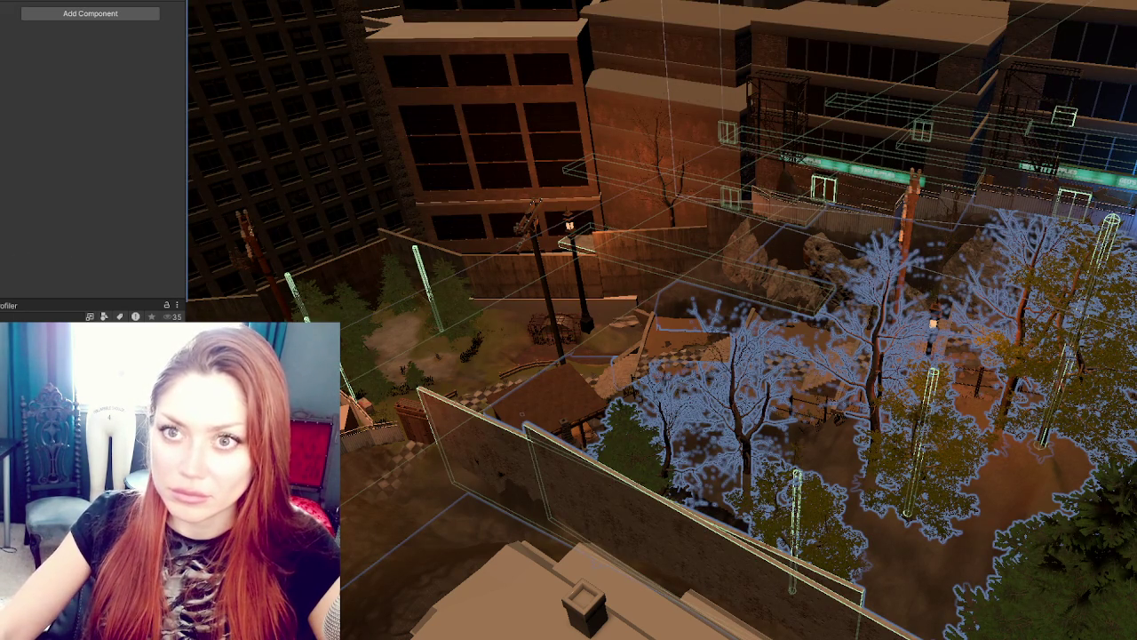
pyautogui.hotkey('ctrl', 'z')
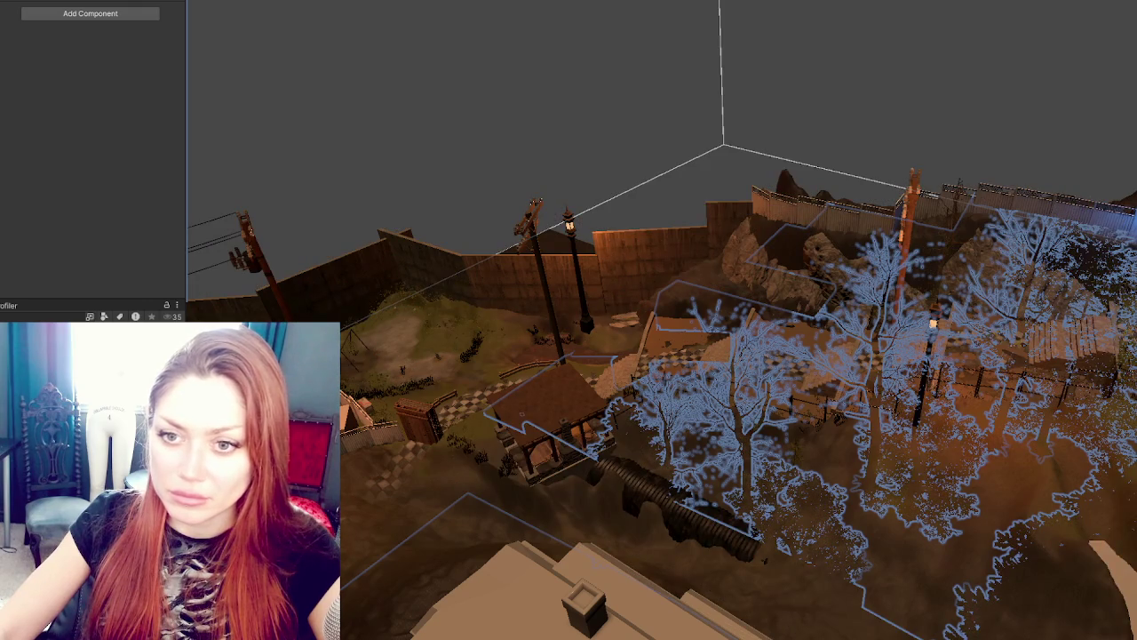
# Step: Toggle the buildings and collider outlines on and off with undo/redo, then select the yard cube
pyautogui.hotkey('ctrl', 'y')
pyautogui.hotkey('ctrl', 'z')
pyautogui.hotkey('ctrl', 'y')
pyautogui.hotkey('ctrl', 'z')
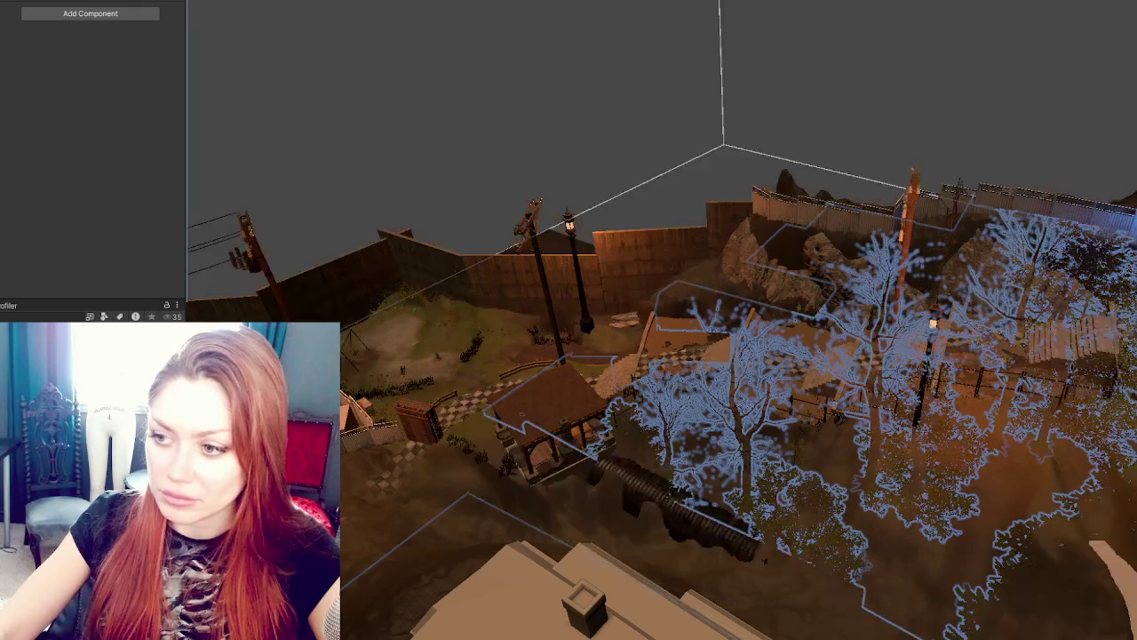
pyautogui.hotkey('ctrl', 'y')
pyautogui.hotkey('ctrl', 'z')
pyautogui.hotkey('ctrl', 'y')
pyautogui.hotkey('ctrl', 'z')
pyautogui.hotkey('ctrl', 'y')
pyautogui.click(353, 373)
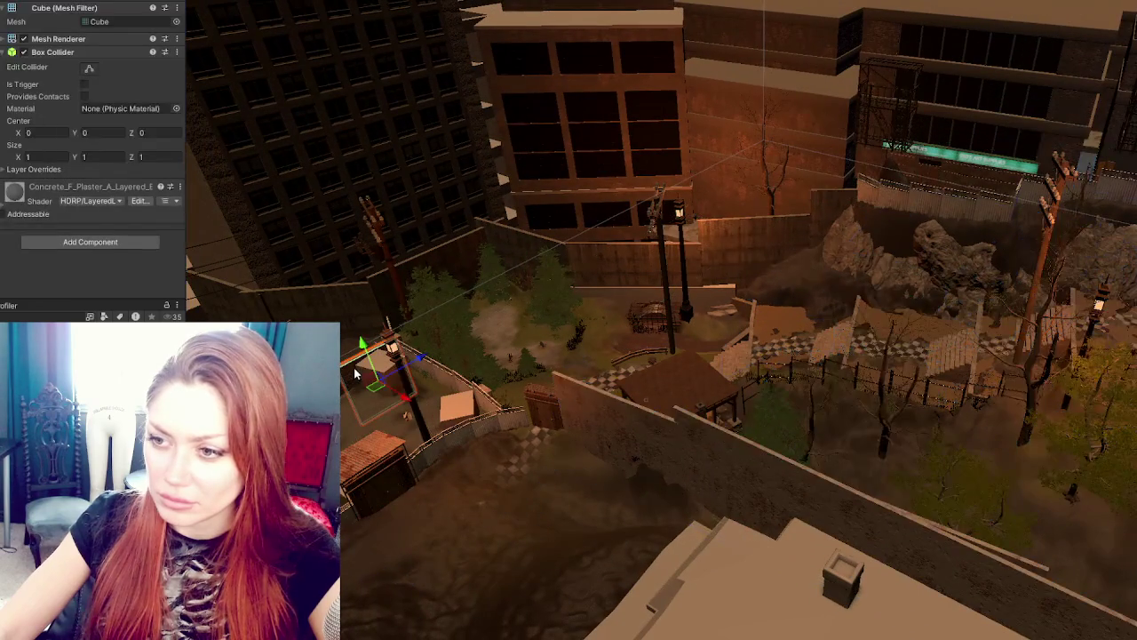
# Step: Select the dumpster by the fence, then the whole group of trees, walls and fences
pyautogui.click(396, 341)
pyautogui.click(399, 339)
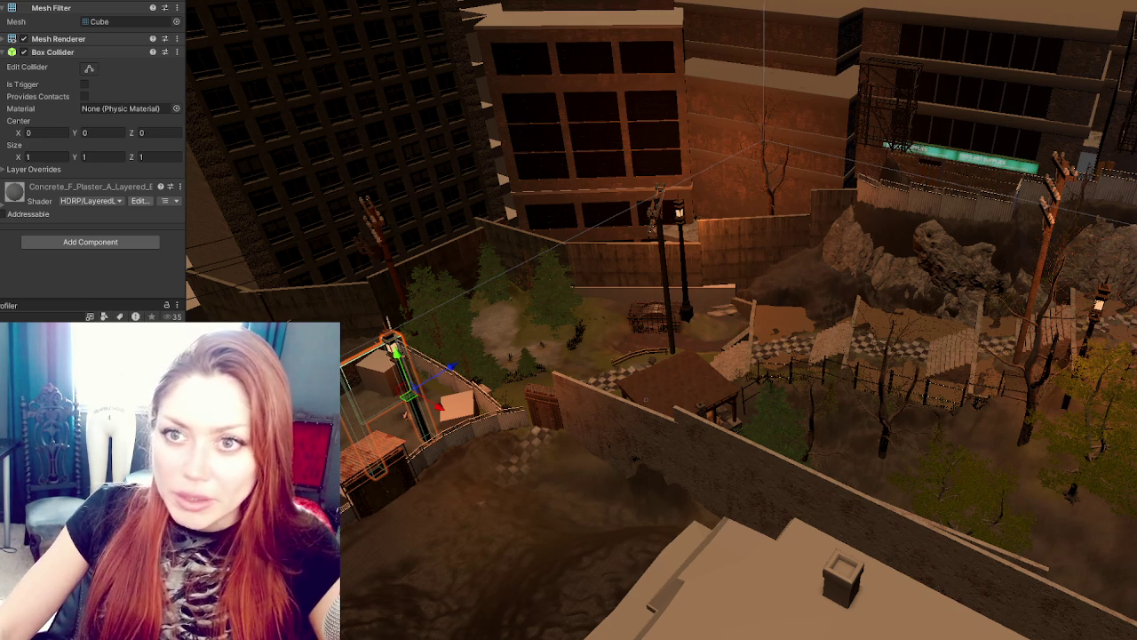
pyautogui.click(889, 373)
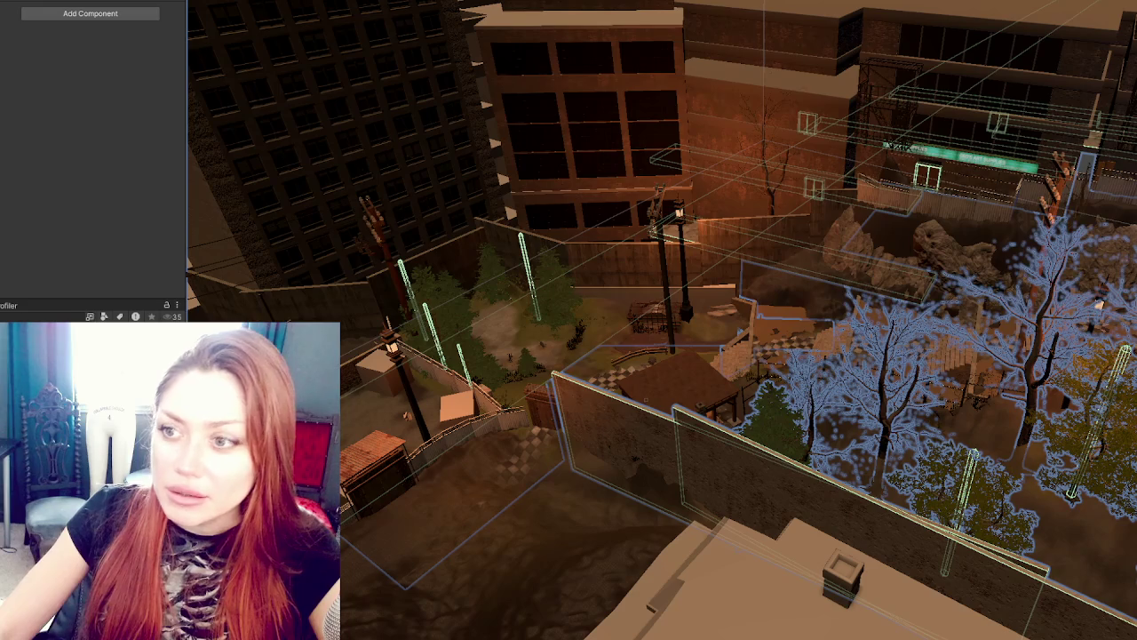
pyautogui.press('Delete')
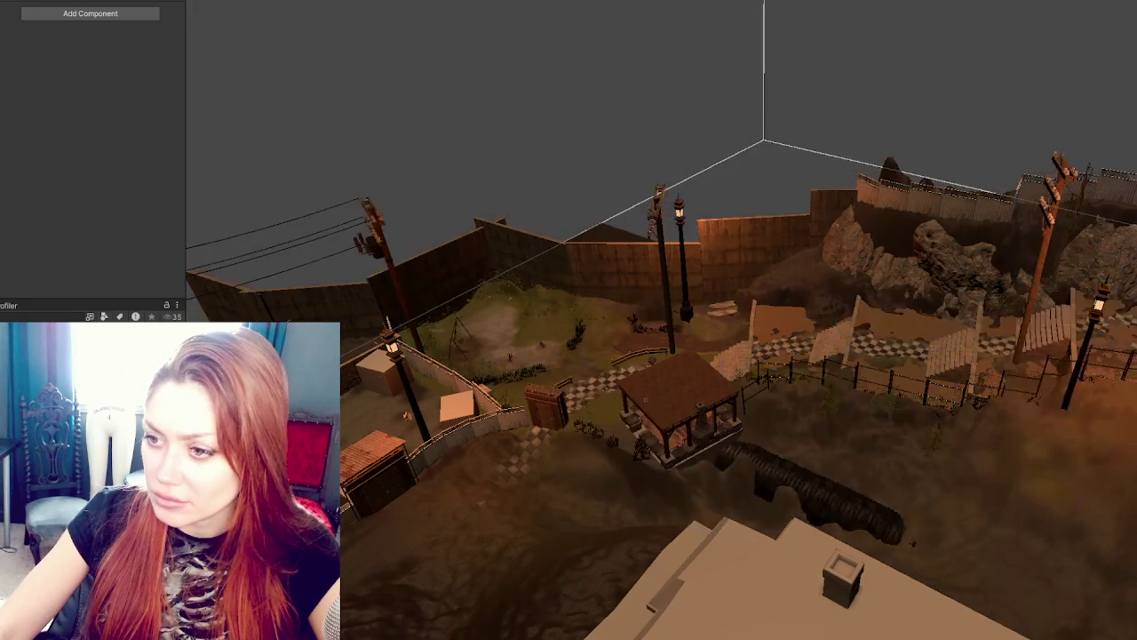
pyautogui.hotkey('ctrl', 'z')
pyautogui.hotkey('ctrl', 'y')
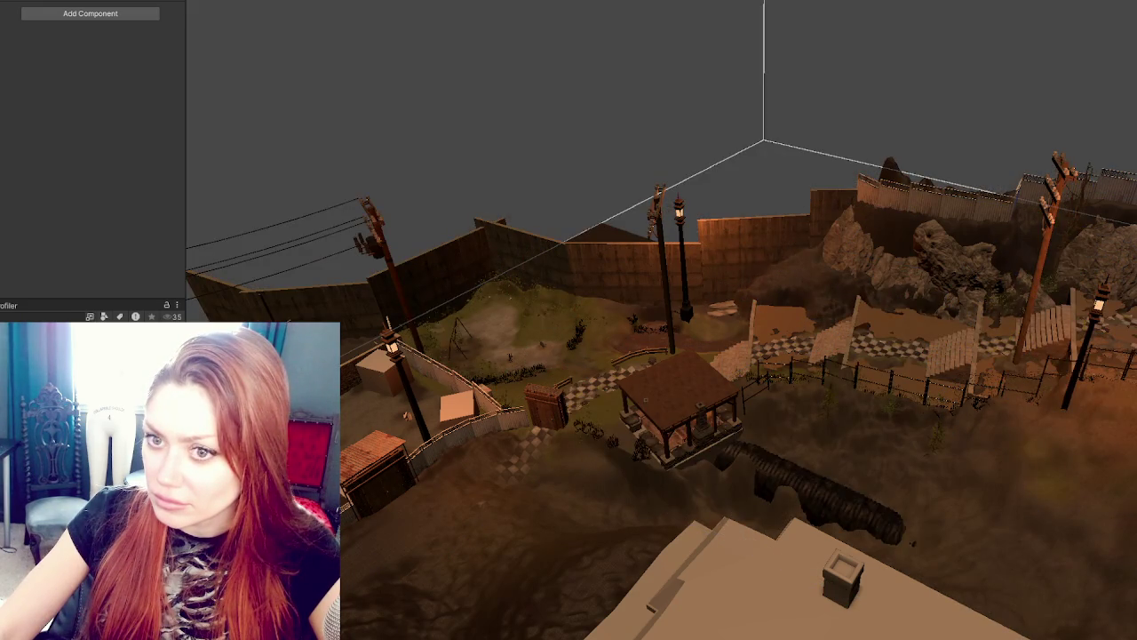
pyautogui.hotkey('ctrl', 'z')
pyautogui.hotkey('ctrl', 'y')
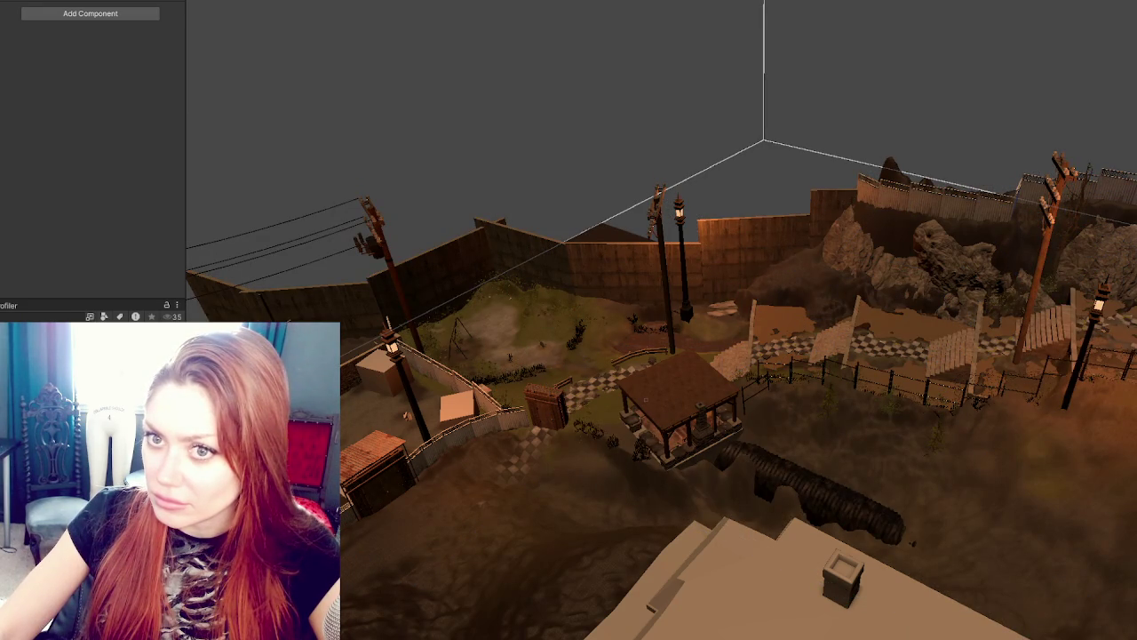
pyautogui.hotkey('ctrl', 'z')
pyautogui.moveTo(533, 320); pyautogui.dragTo(338, 304)
pyautogui.moveTo(682, 274)
pyautogui.mouseDown()
pyautogui.moveTo(188, 255)
pyautogui.moveTo(135, 267)
pyautogui.moveTo(338, 305)
pyautogui.moveTo(952, 353)
pyautogui.moveTo(1071, 376)
pyautogui.mouseUp()
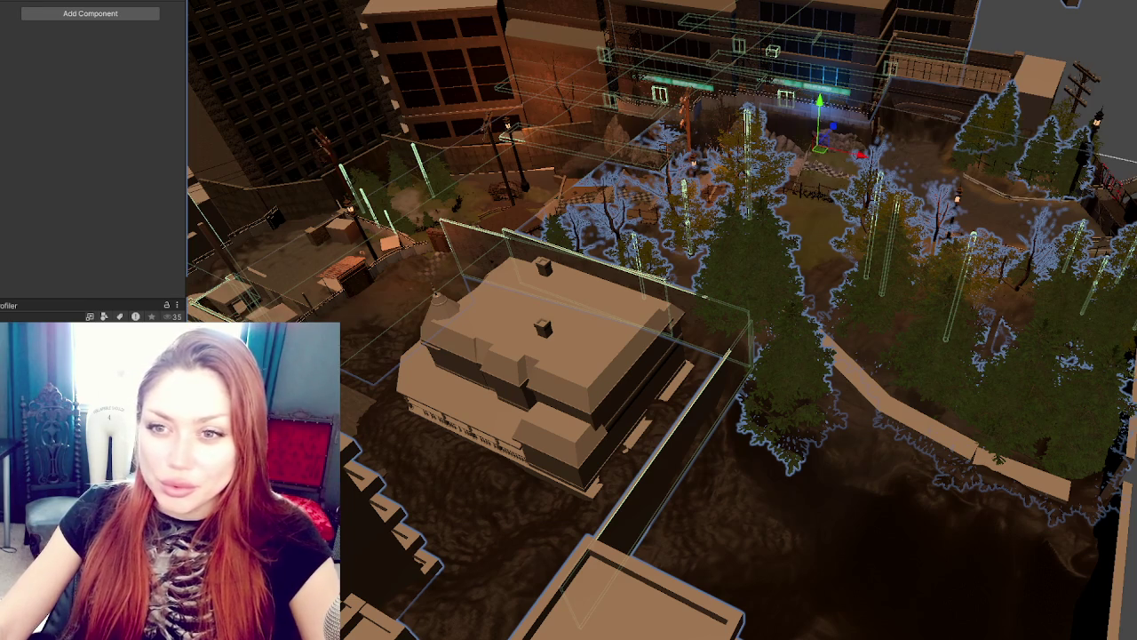
# Step: Inspect a few trees' LOD groups, then clear the tree selection
pyautogui.click(380, 200)
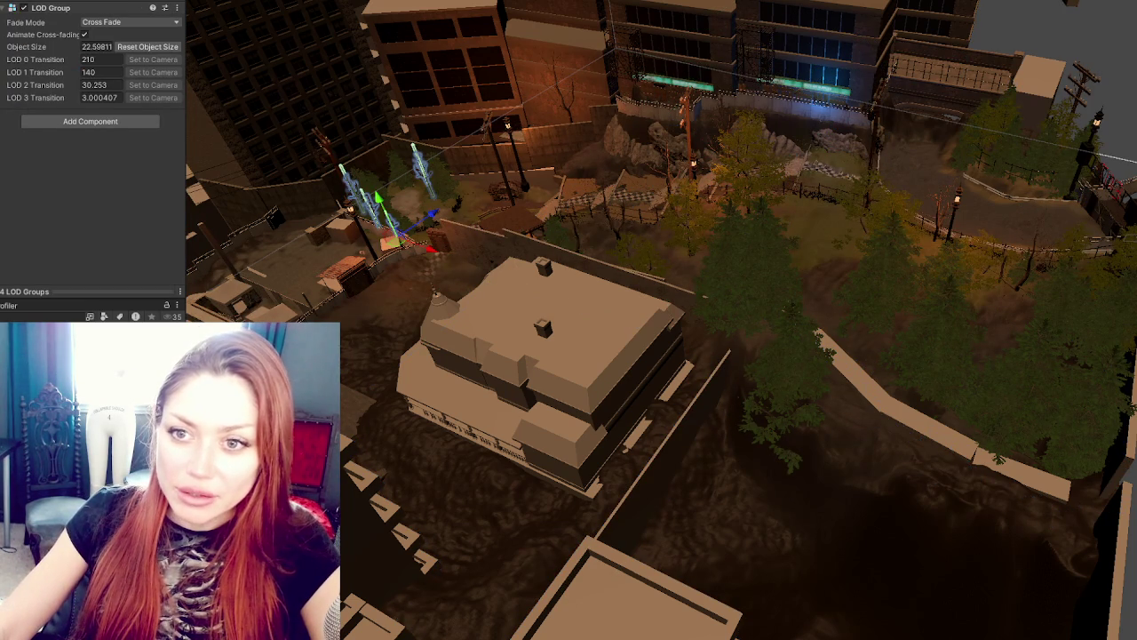
pyautogui.hotkey('ctrl', 'z')
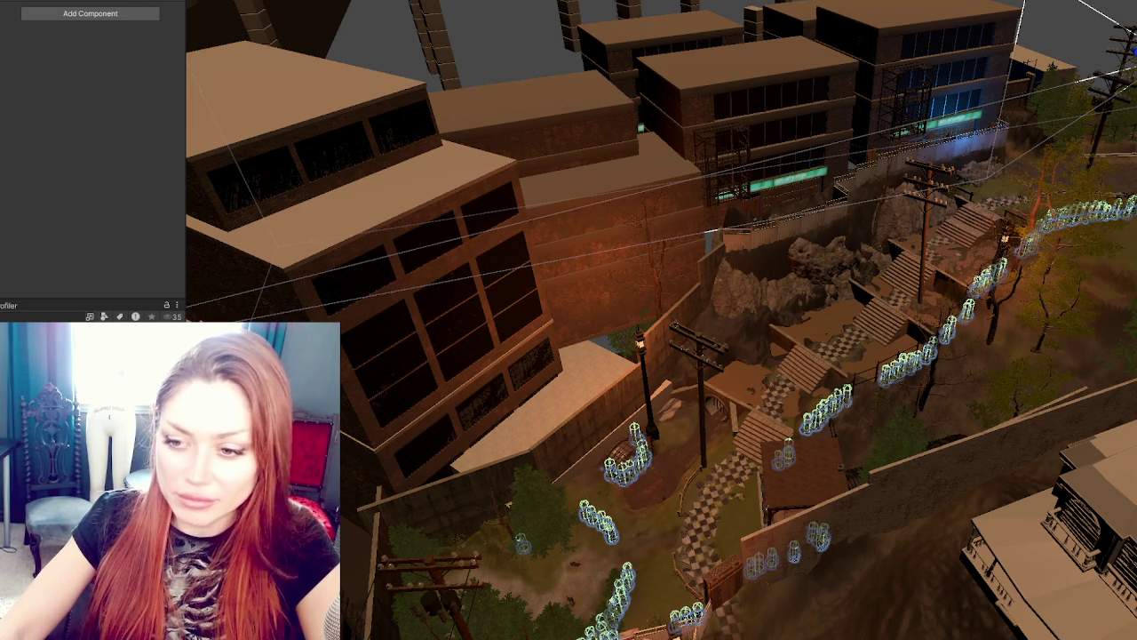
pyautogui.hotkey('ctrl', 'z')
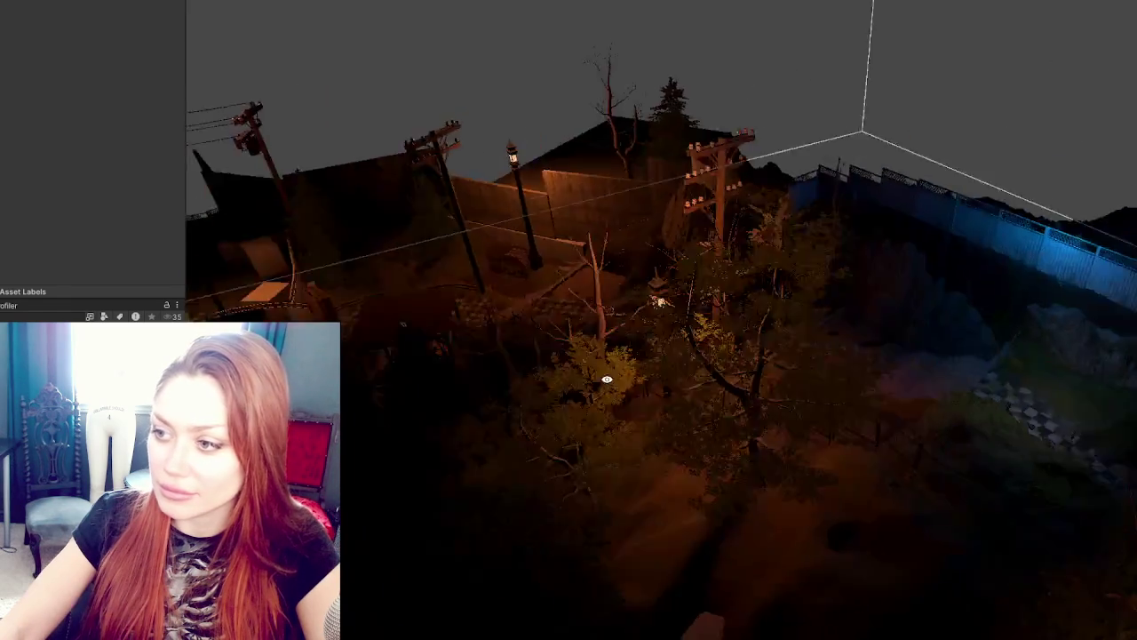
# Step: Fly across the night-lit park and frame a lamp post in the yard
pyautogui.moveTo(607, 380)
pyautogui.mouseDown()
pyautogui.moveTo(442, 361)
pyautogui.moveTo(869, 332)
pyautogui.mouseUp()
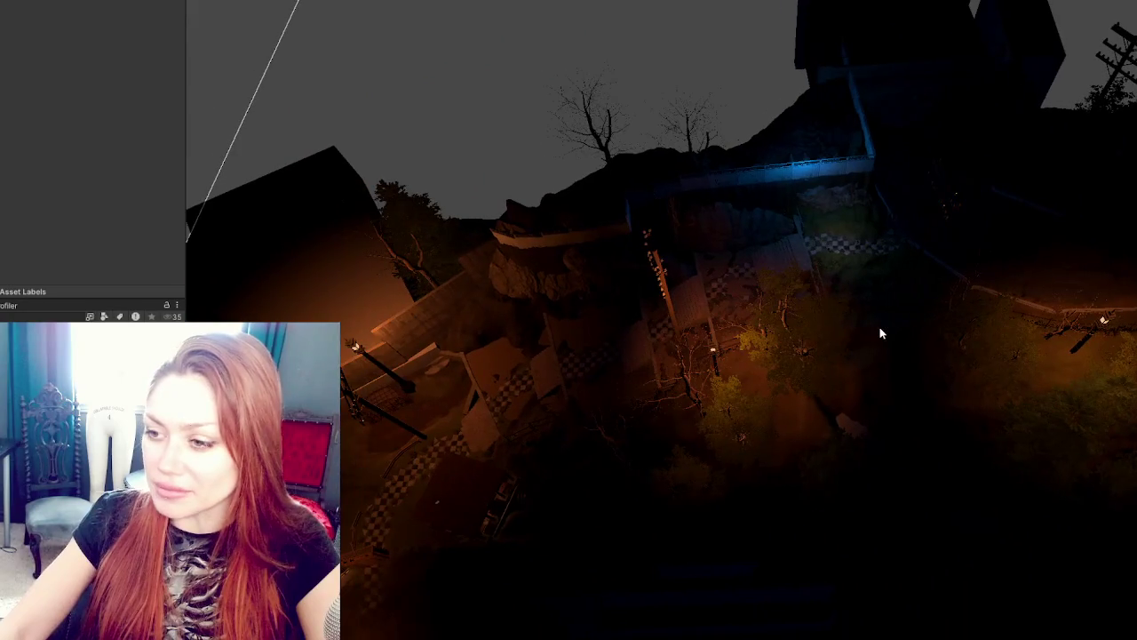
pyautogui.click(965, 360)
pyautogui.press('f')
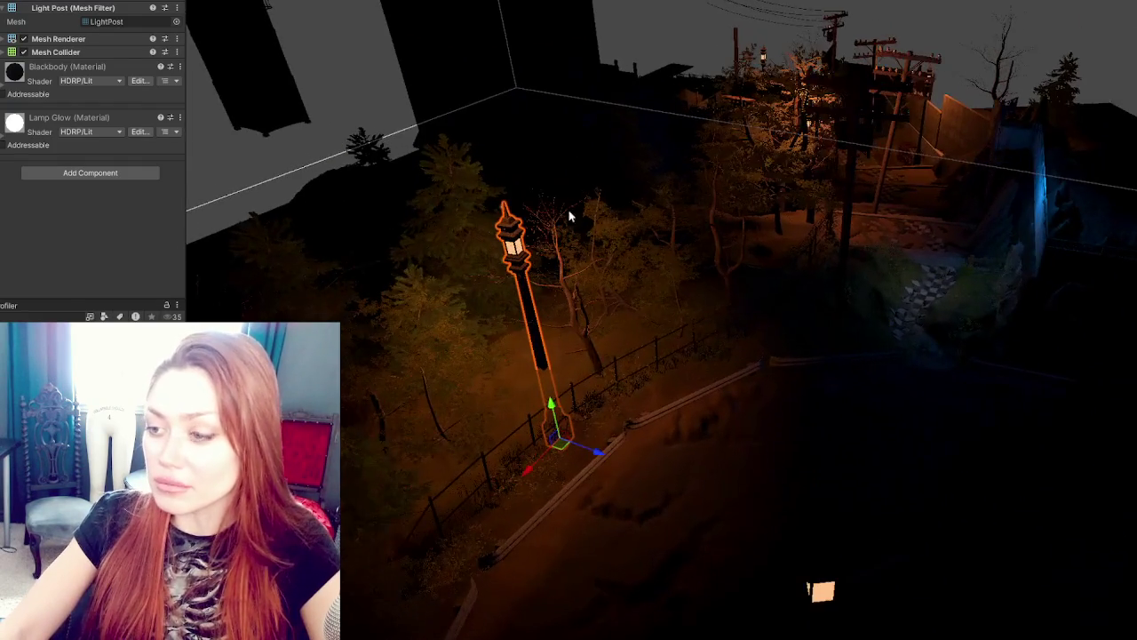
# Step: Lower the lamp post slightly and frame a couple of lights in the stair cluster
pyautogui.moveTo(544, 477)
pyautogui.mouseDown()
pyautogui.moveTo(543, 439)
pyautogui.moveTo(555, 494)
pyautogui.moveTo(548, 481)
pyautogui.moveTo(544, 514)
pyautogui.mouseUp()
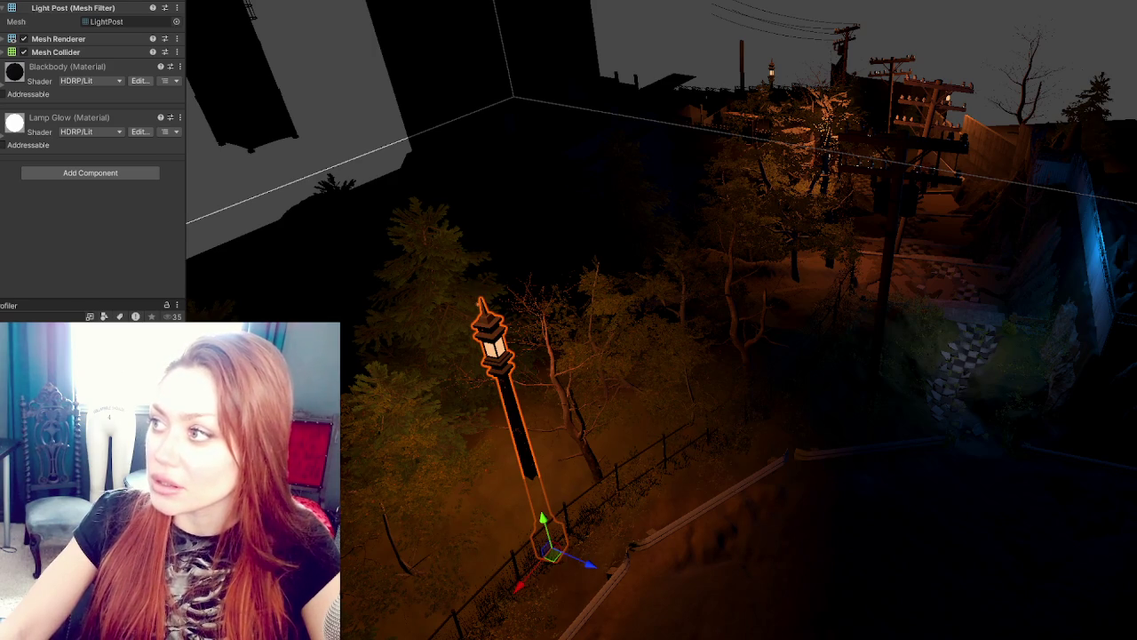
pyautogui.click(481, 309)
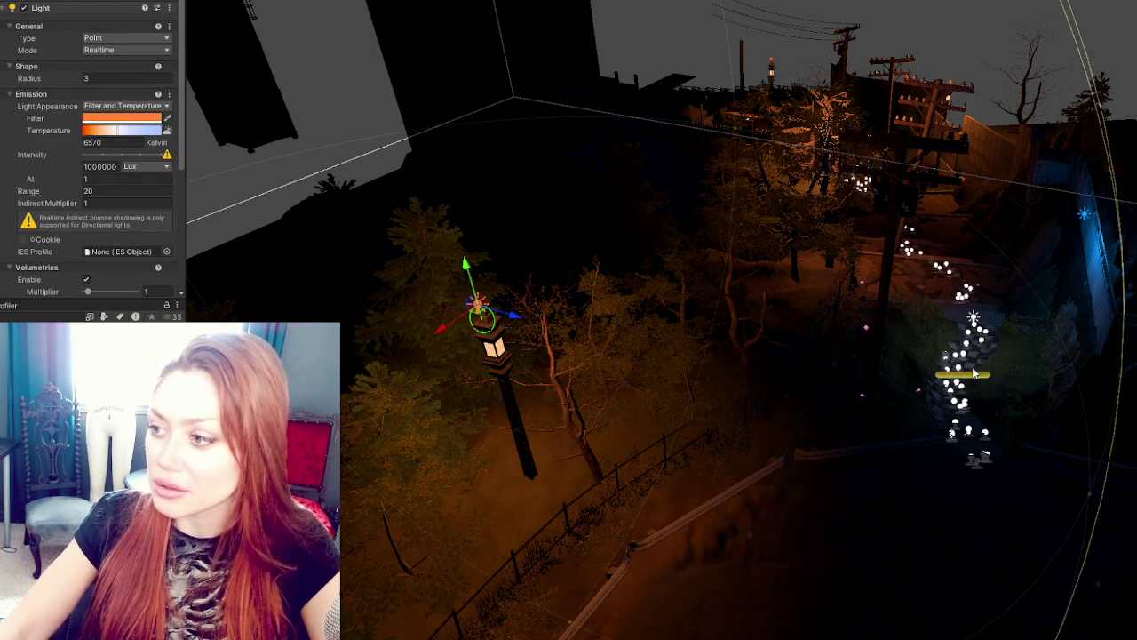
pyautogui.click(978, 382)
pyautogui.press('f')
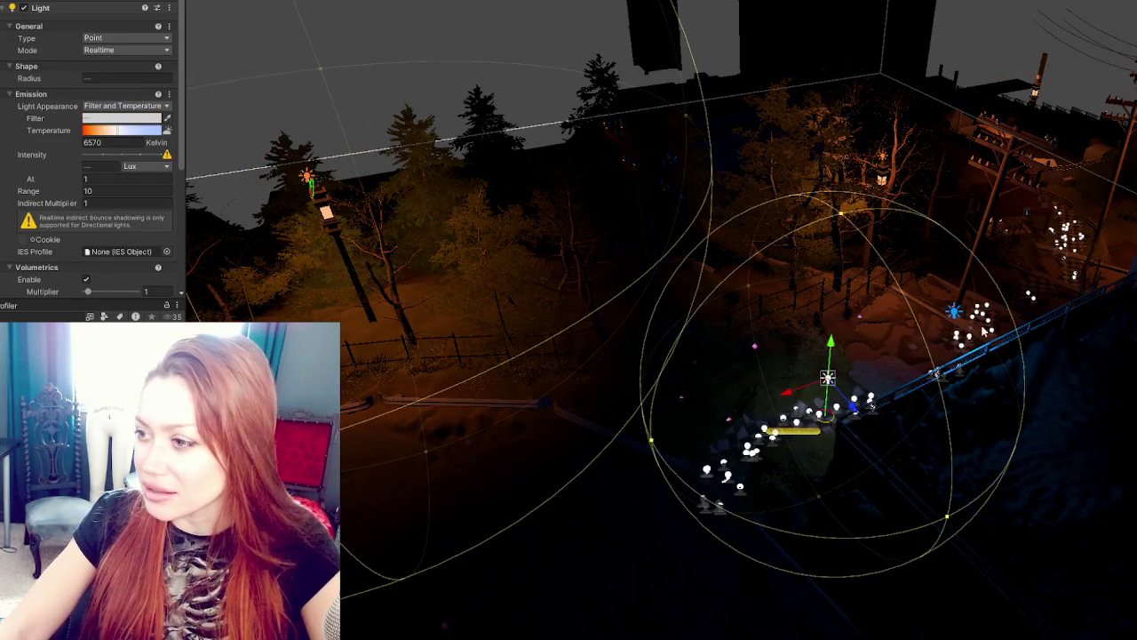
pyautogui.click(960, 314)
pyautogui.press('f')
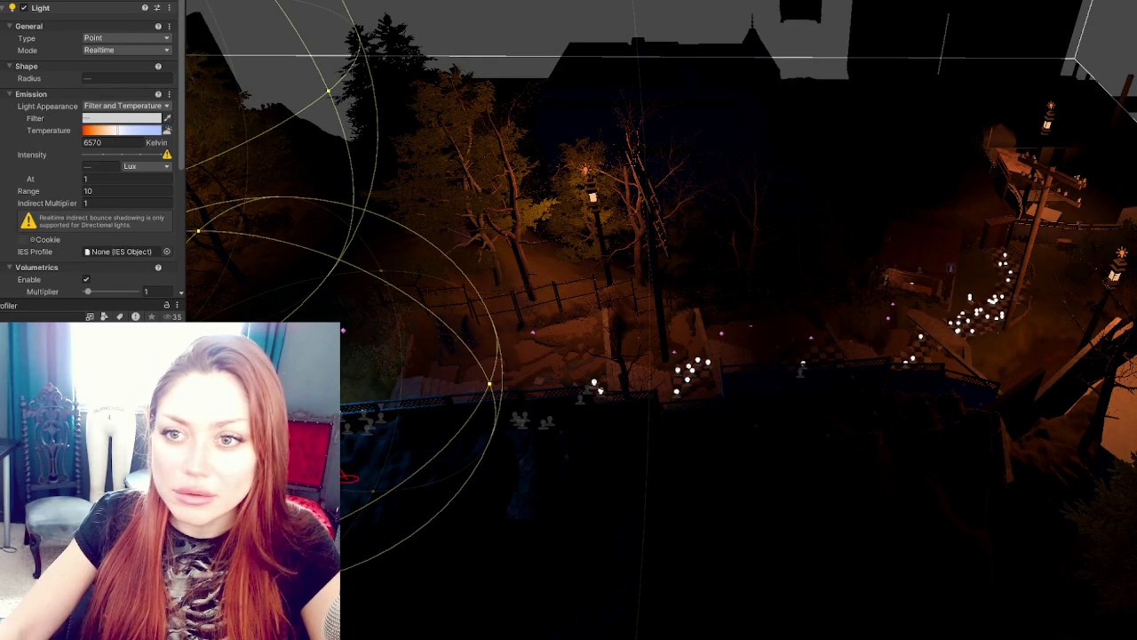
pyautogui.click(600, 389)
pyautogui.press('f')
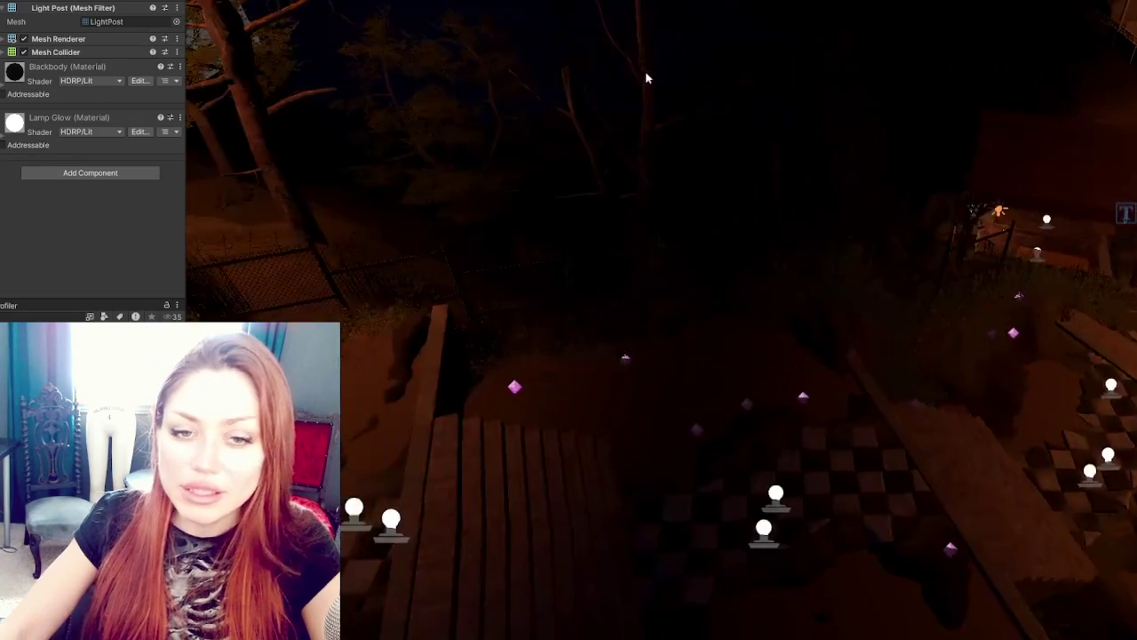
# Step: Return to the lamp's point light with Range 20 and frame it closely
pyautogui.hotkey('ctrl', 'z')
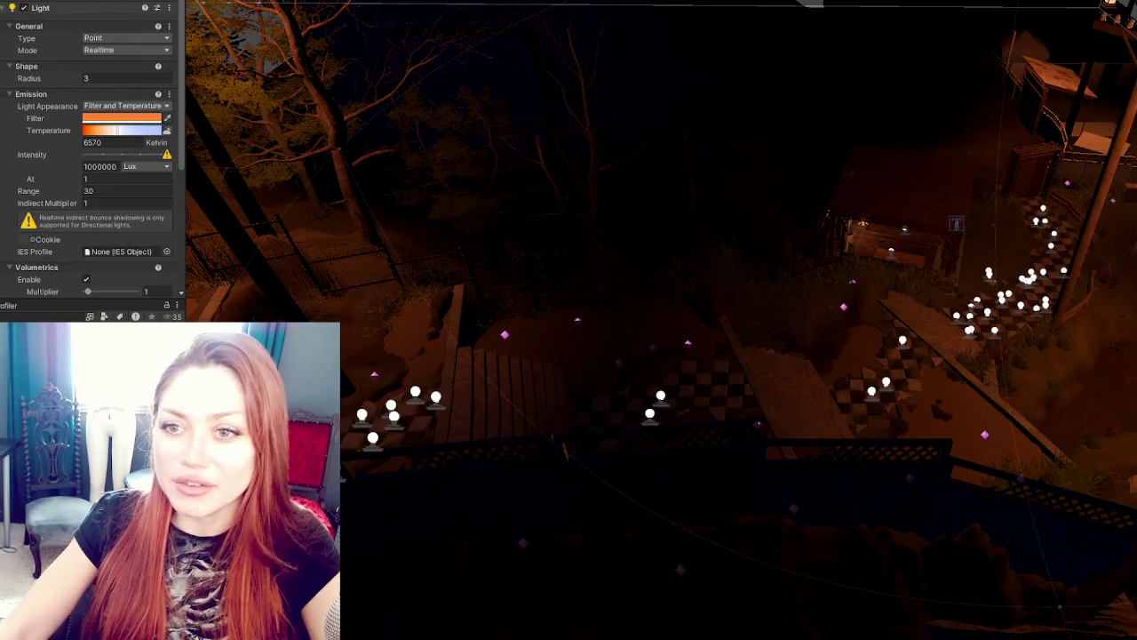
pyautogui.hotkey('ctrl', 'z')
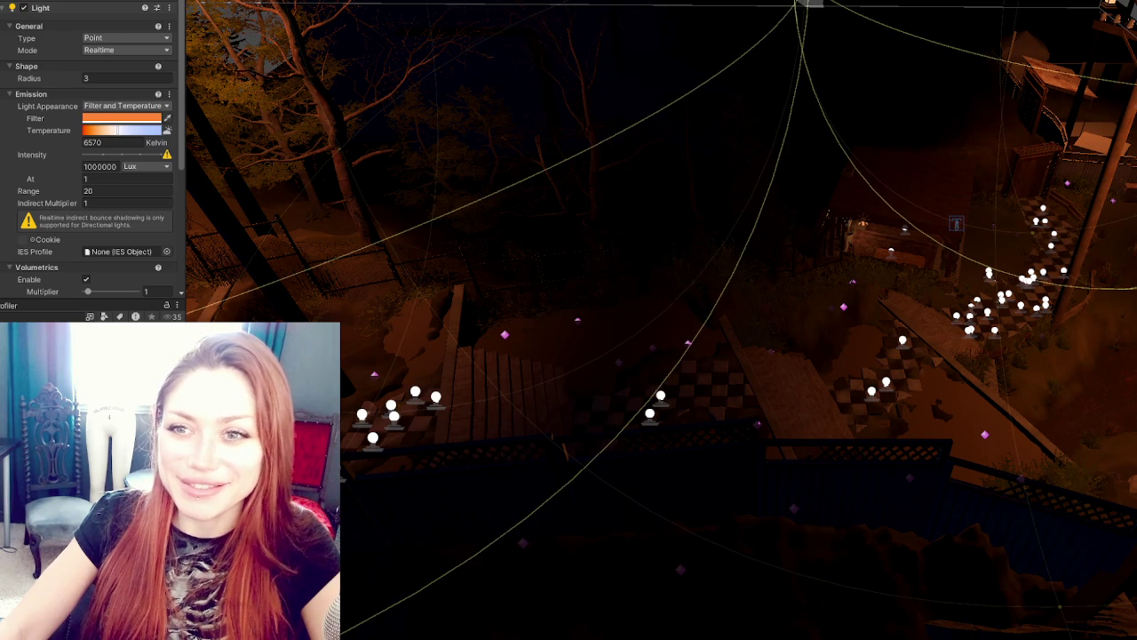
pyautogui.moveTo(1084, 196)
pyautogui.mouseDown()
pyautogui.moveTo(996, 254)
pyautogui.moveTo(1023, 286)
pyautogui.moveTo(1073, 206)
pyautogui.moveTo(906, 152)
pyautogui.moveTo(883, 176)
pyautogui.mouseUp()
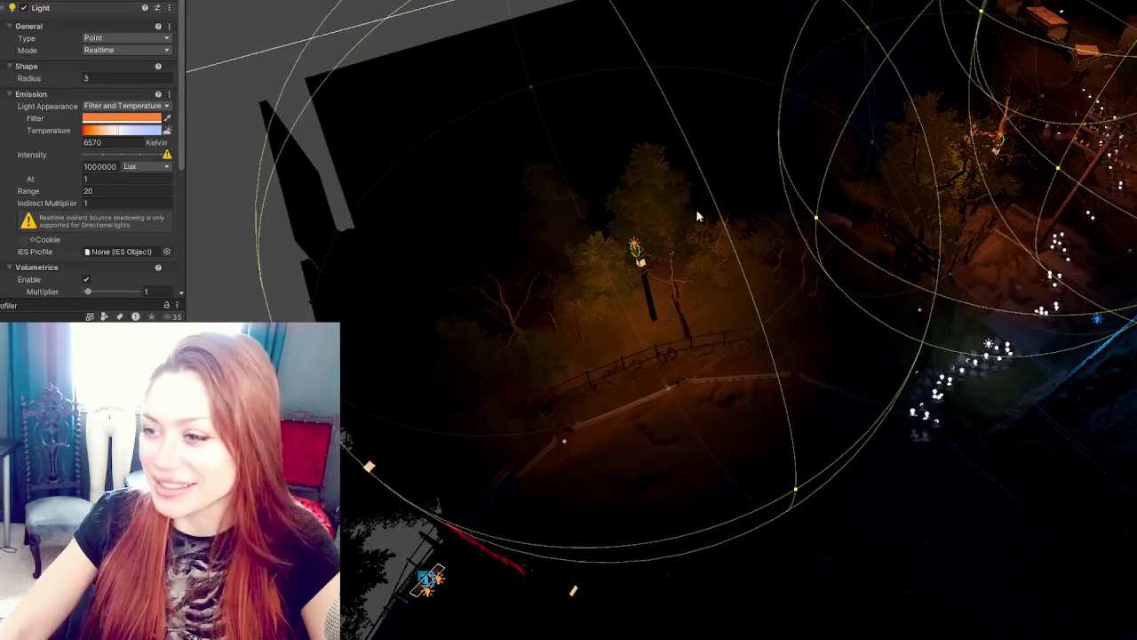
pyautogui.moveTo(336, 170)
pyautogui.mouseDown()
pyautogui.moveTo(747, 160)
pyautogui.moveTo(551, 231)
pyautogui.moveTo(373, 364)
pyautogui.mouseUp()
pyautogui.press('w')
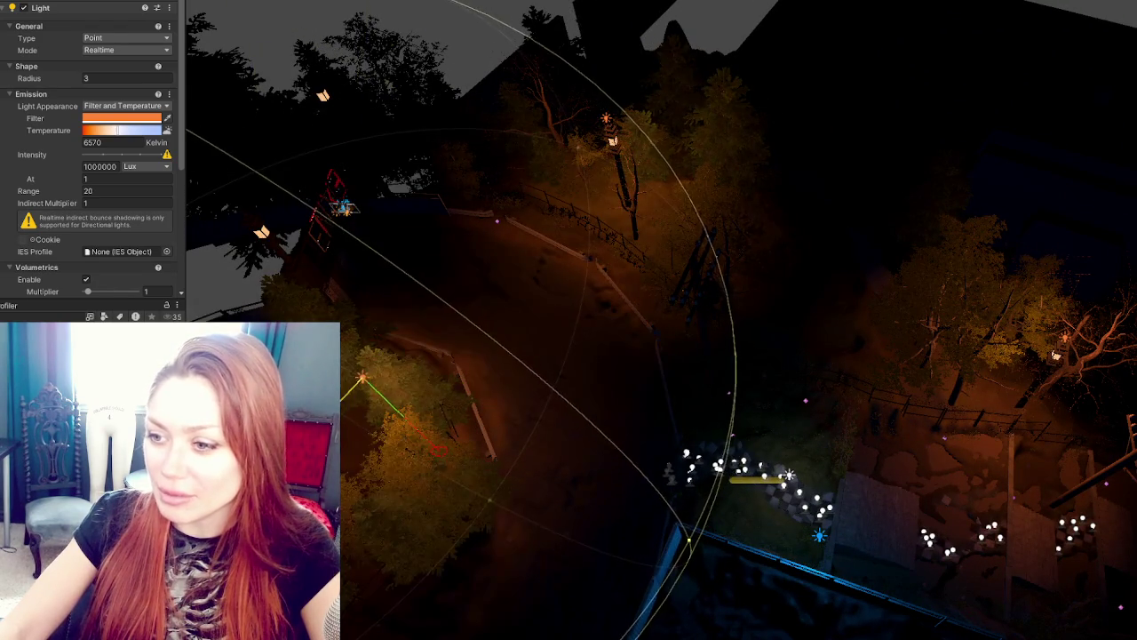
pyautogui.press('f')
# Step: Drag the point light slightly downward, then select the other lamp post's light and mesh
pyautogui.moveTo(615, 141)
pyautogui.mouseDown()
pyautogui.moveTo(622, 184)
pyautogui.moveTo(576, 244)
pyautogui.moveTo(655, 262)
pyautogui.moveTo(643, 275)
pyautogui.moveTo(763, 39)
pyautogui.mouseUp()
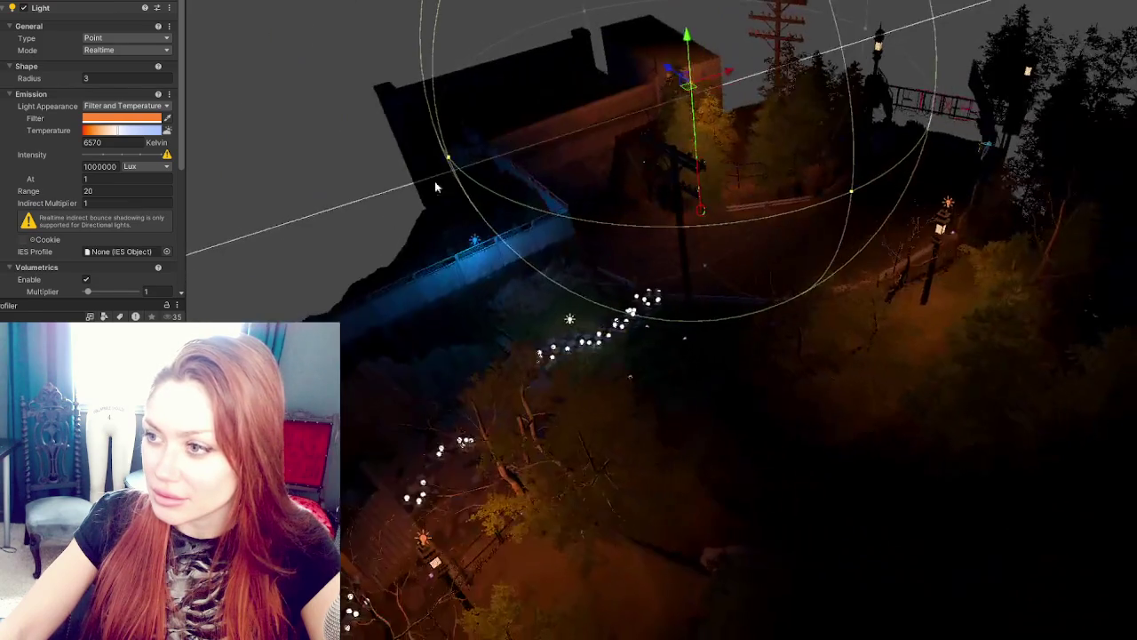
pyautogui.moveTo(689, 40)
pyautogui.mouseDown()
pyautogui.moveTo(682, 76)
pyautogui.moveTo(1070, 122)
pyautogui.moveTo(988, 12)
pyautogui.mouseUp()
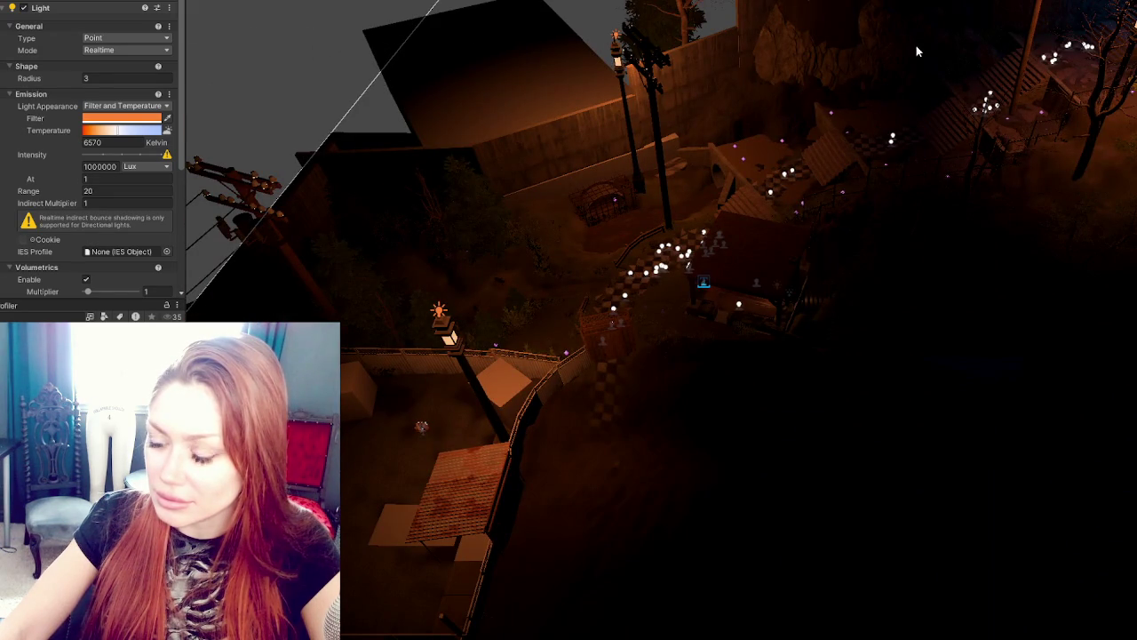
pyautogui.press('f')
pyautogui.click(872, 317)
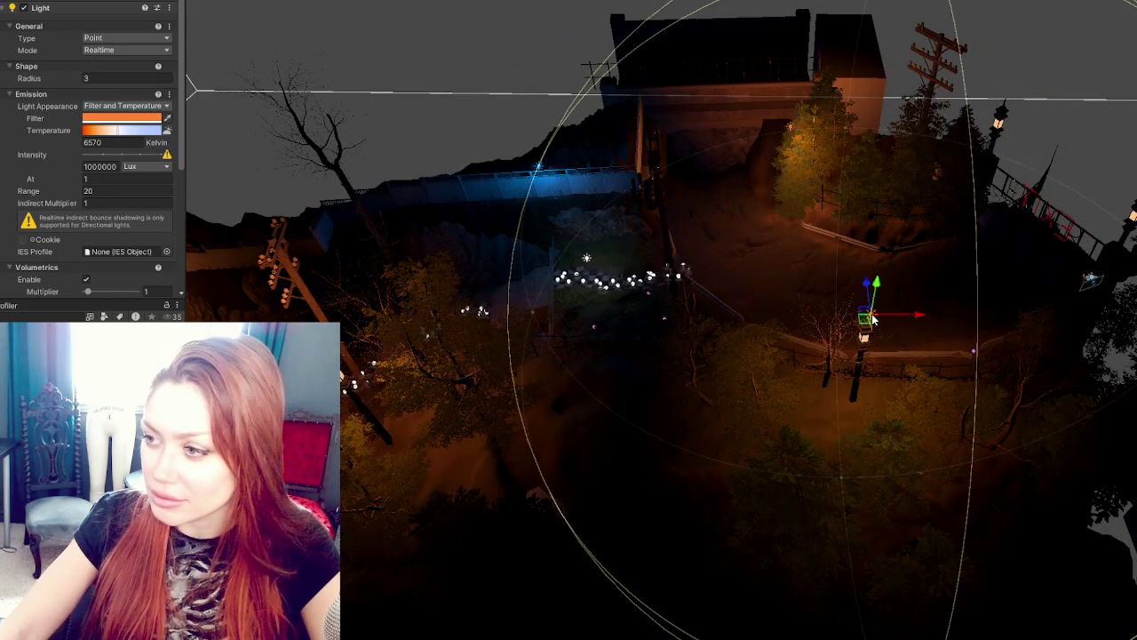
pyautogui.click(865, 348)
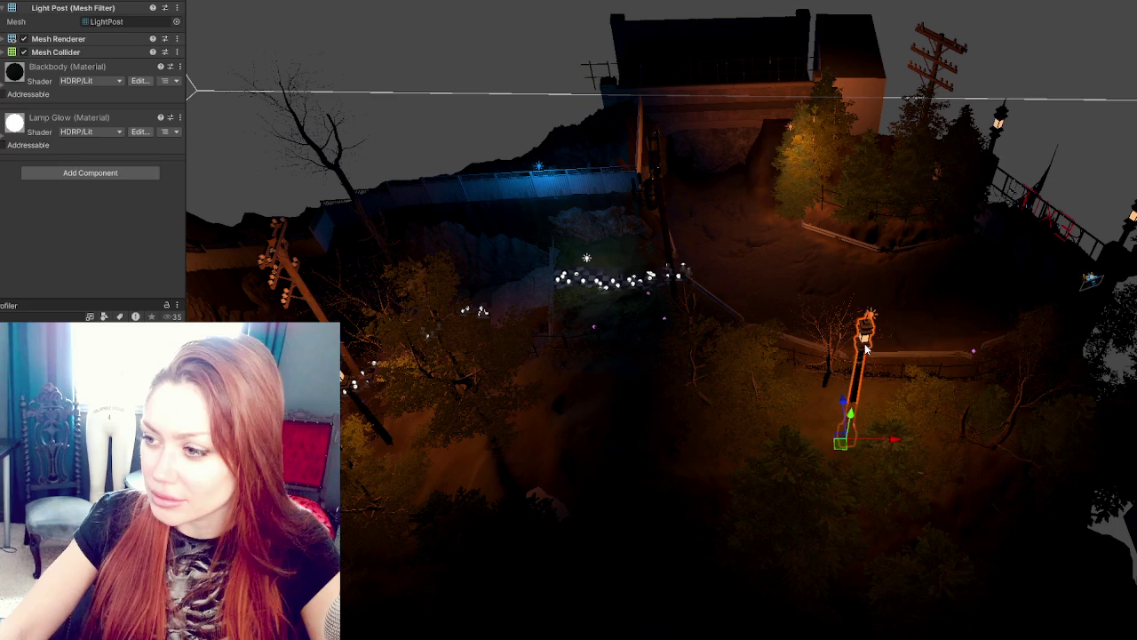
# Step: Raise the lamp and its light, then select the lamp's point light and post mesh
pyautogui.moveTo(880, 288)
pyautogui.mouseDown()
pyautogui.moveTo(892, 218)
pyautogui.moveTo(782, 196)
pyautogui.mouseUp()
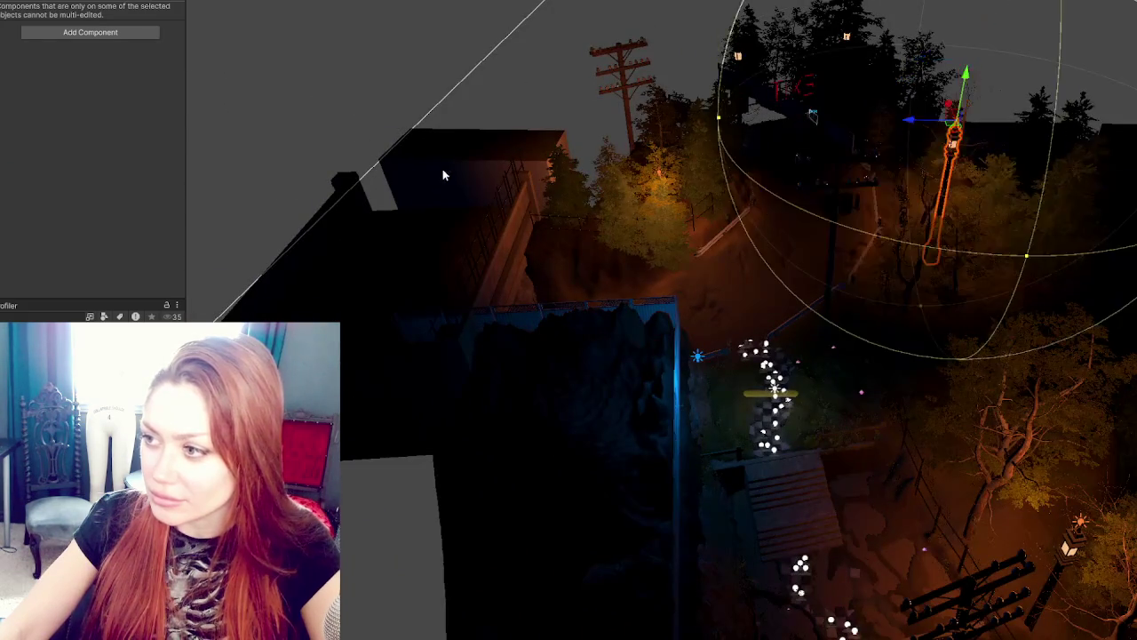
pyautogui.moveTo(439, 162); pyautogui.dragTo(533, 231)
pyautogui.scroll(3, 598, 278)
pyautogui.scroll(2, 598, 277)
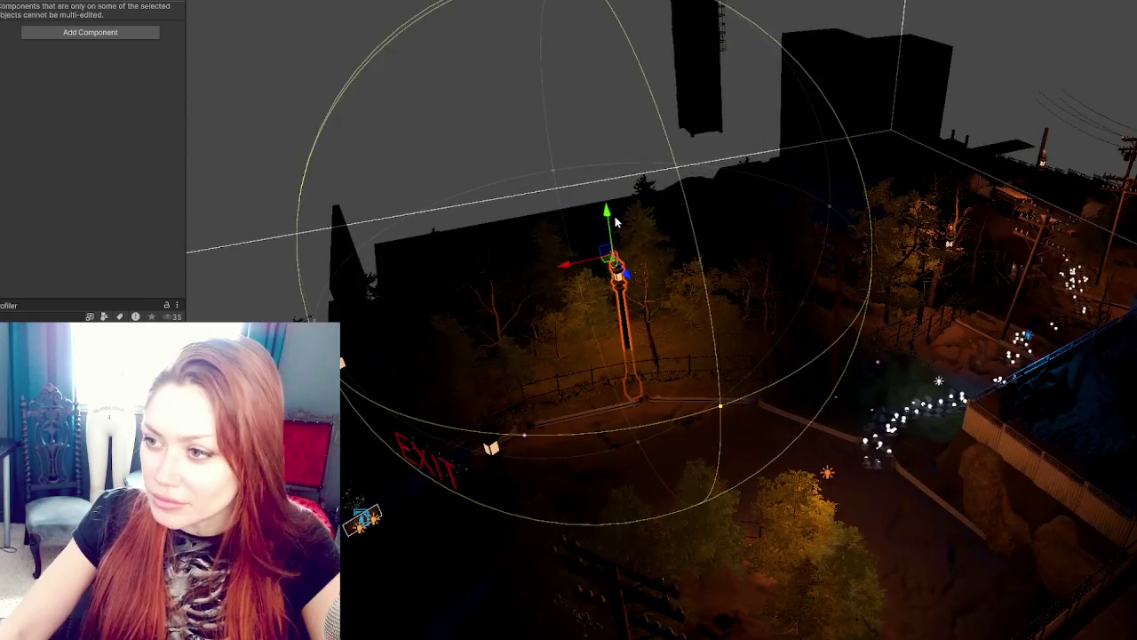
pyautogui.click(607, 135)
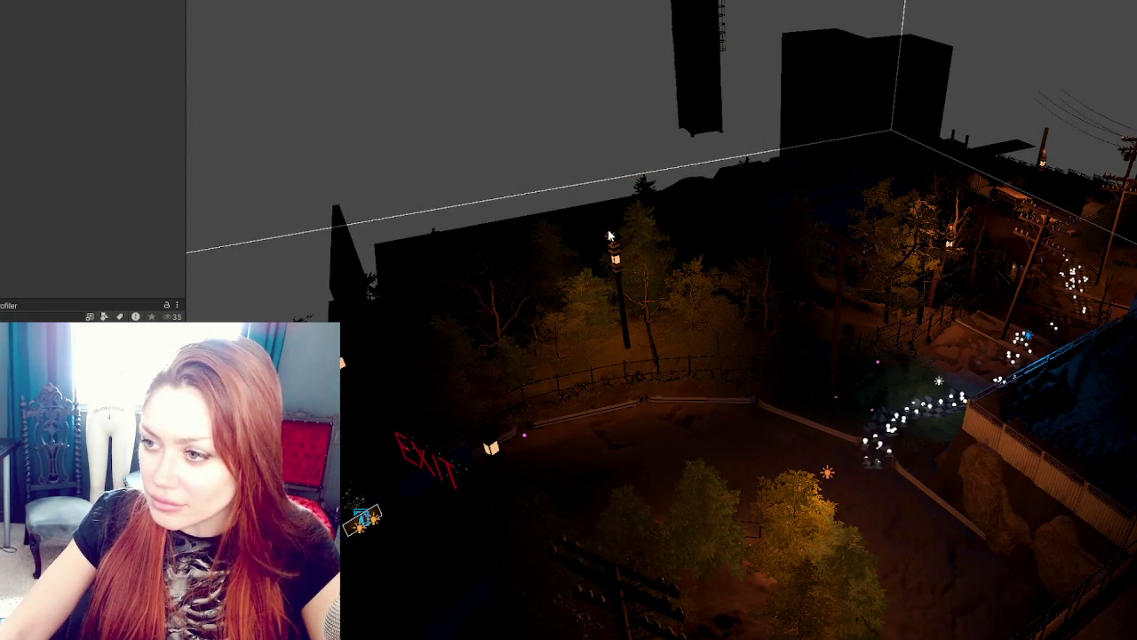
pyautogui.click(610, 259)
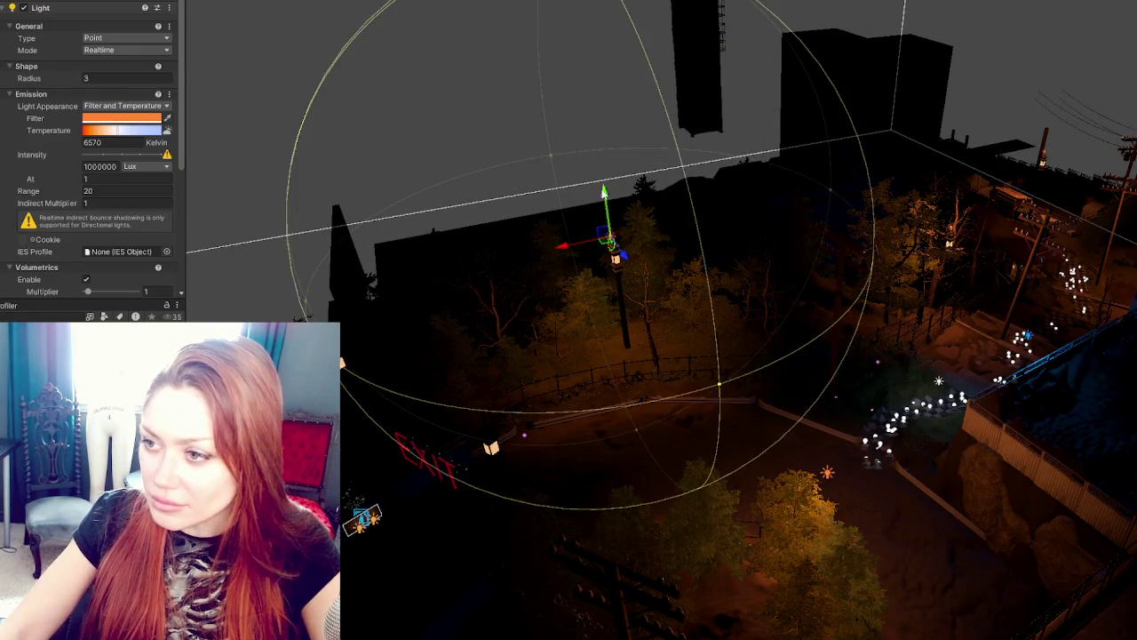
pyautogui.click(630, 351)
# Step: Duplicate the light post and move the copy down and to the right
pyautogui.hotkey('ctrl', 'd')
pyautogui.moveTo(649, 406)
pyautogui.mouseDown()
pyautogui.moveTo(800, 633)
pyautogui.moveTo(498, 453)
pyautogui.moveTo(511, 464)
pyautogui.moveTo(370, 465)
pyautogui.moveTo(551, 383)
pyautogui.moveTo(707, 291)
pyautogui.mouseUp()
pyautogui.click(495, 451)
pyautogui.click(495, 450)
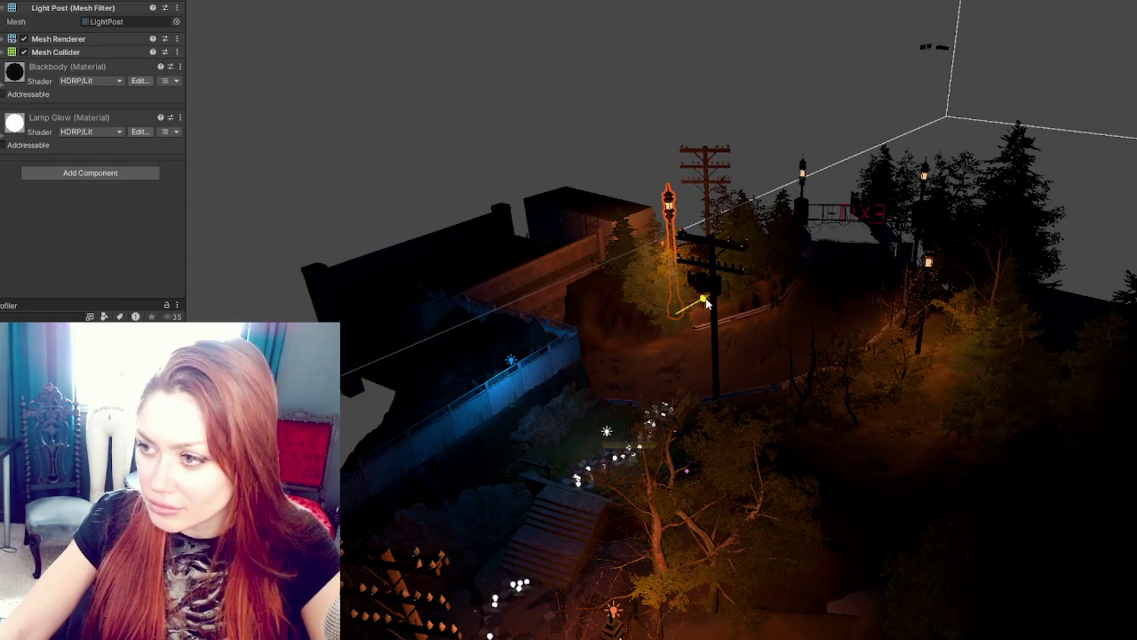
# Step: Select all the lamp-post point lights together and frame them in view
pyautogui.click(664, 247)
pyautogui.press('f')
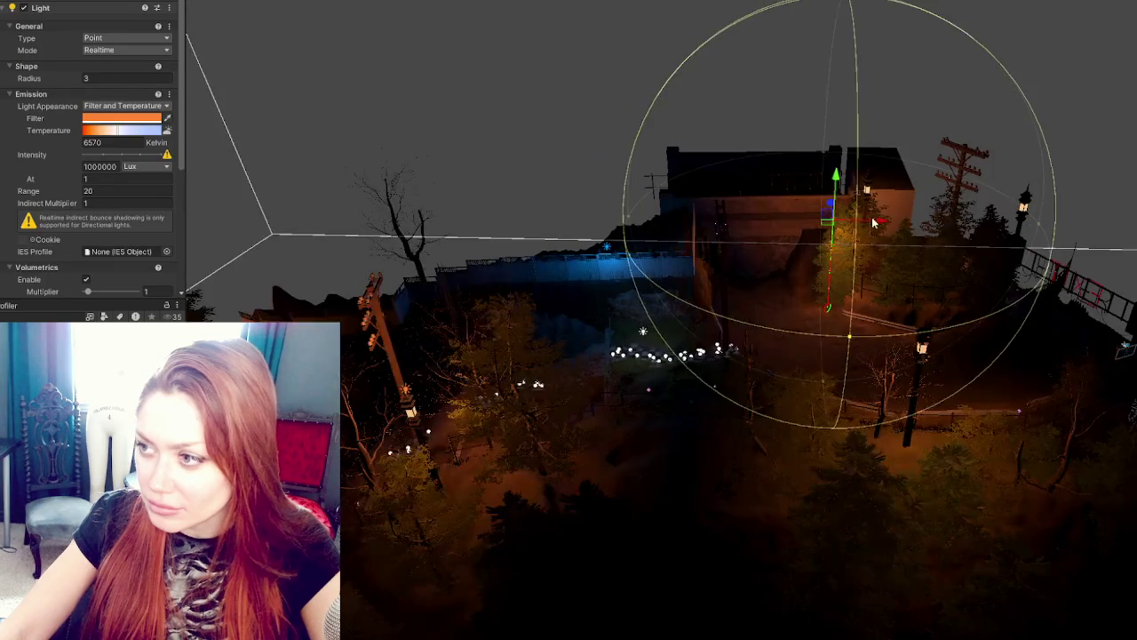
pyautogui.moveTo(891, 224)
pyautogui.mouseDown()
pyautogui.moveTo(781, 246)
pyautogui.moveTo(958, 294)
pyautogui.moveTo(985, 276)
pyautogui.moveTo(1074, 270)
pyautogui.mouseUp()
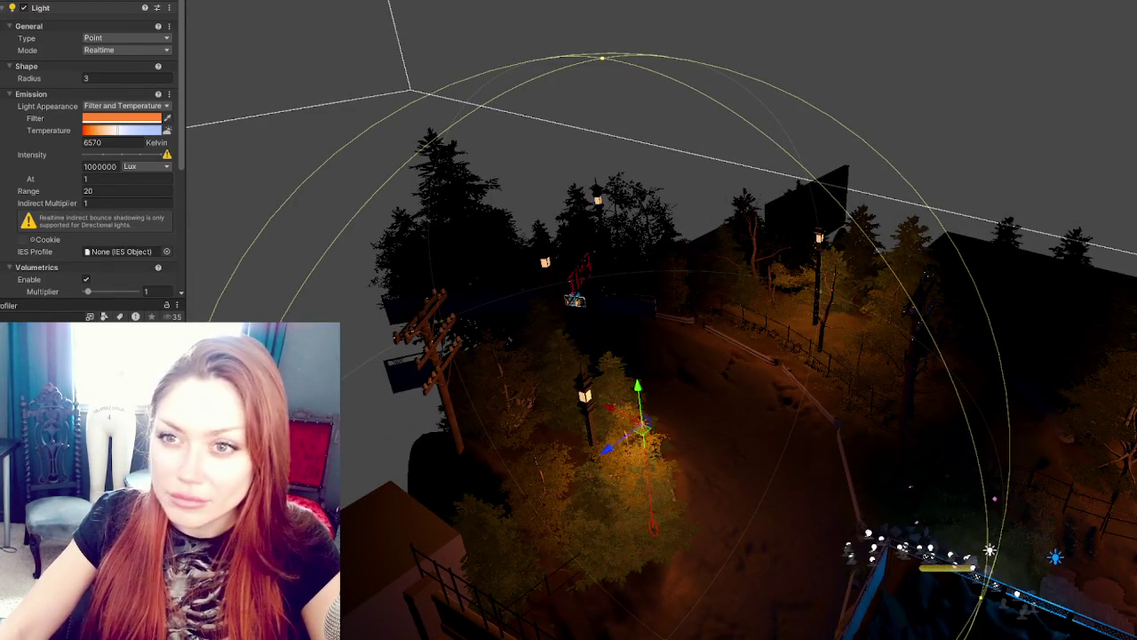
pyautogui.press('f')
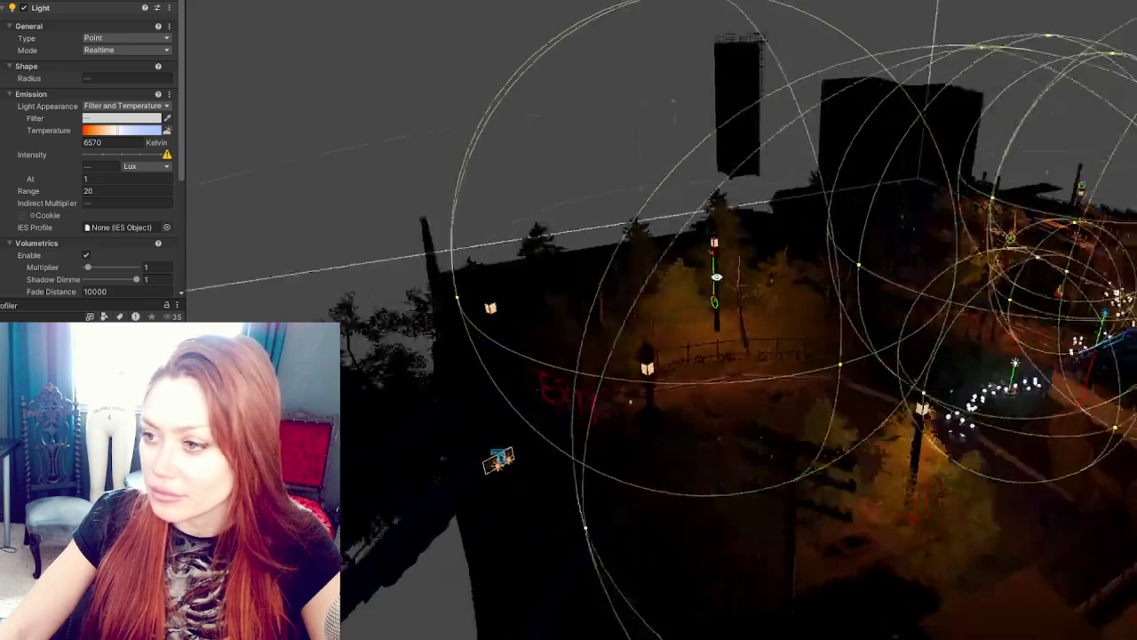
pyautogui.moveTo(885, 274)
pyautogui.mouseDown()
pyautogui.moveTo(981, 283)
pyautogui.moveTo(770, 331)
pyautogui.moveTo(873, 331)
pyautogui.moveTo(791, 213)
pyautogui.moveTo(524, 364)
pyautogui.moveTo(950, 266)
pyautogui.mouseUp()
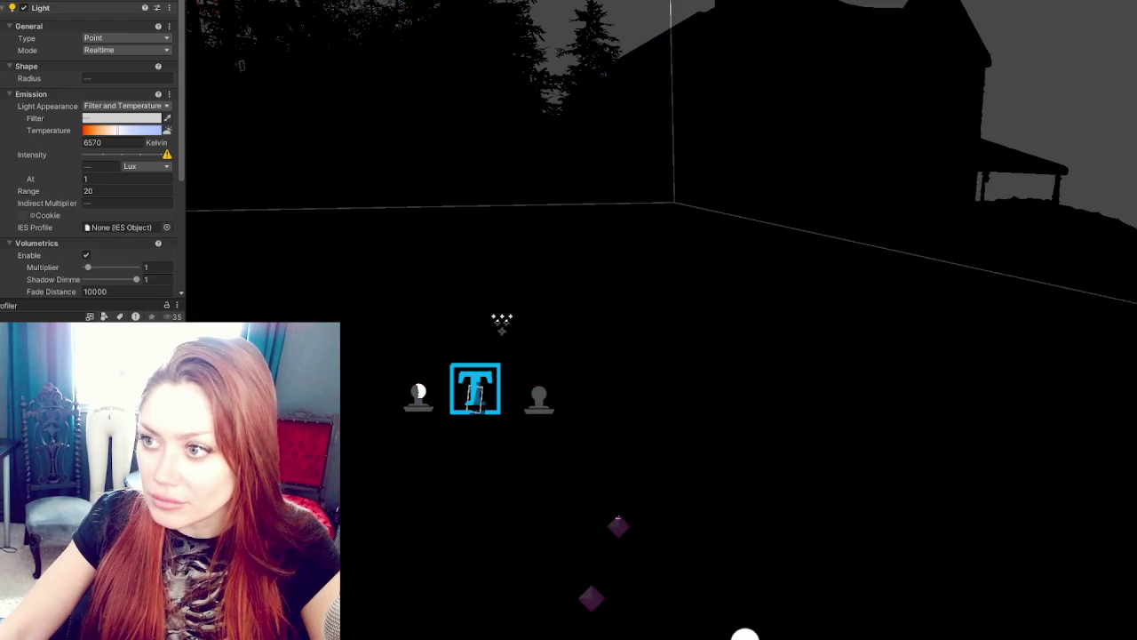
pyautogui.moveTo(622, 196); pyautogui.dragTo(681, 176)
pyautogui.press('w')
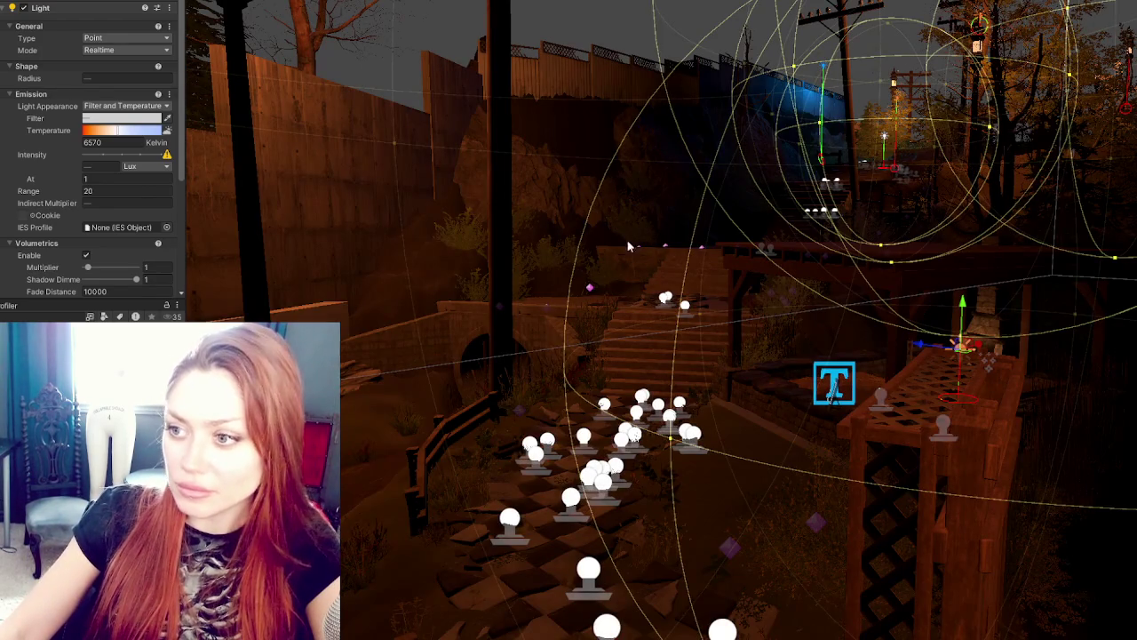
pyautogui.click(125, 37)
pyautogui.click(116, 59)
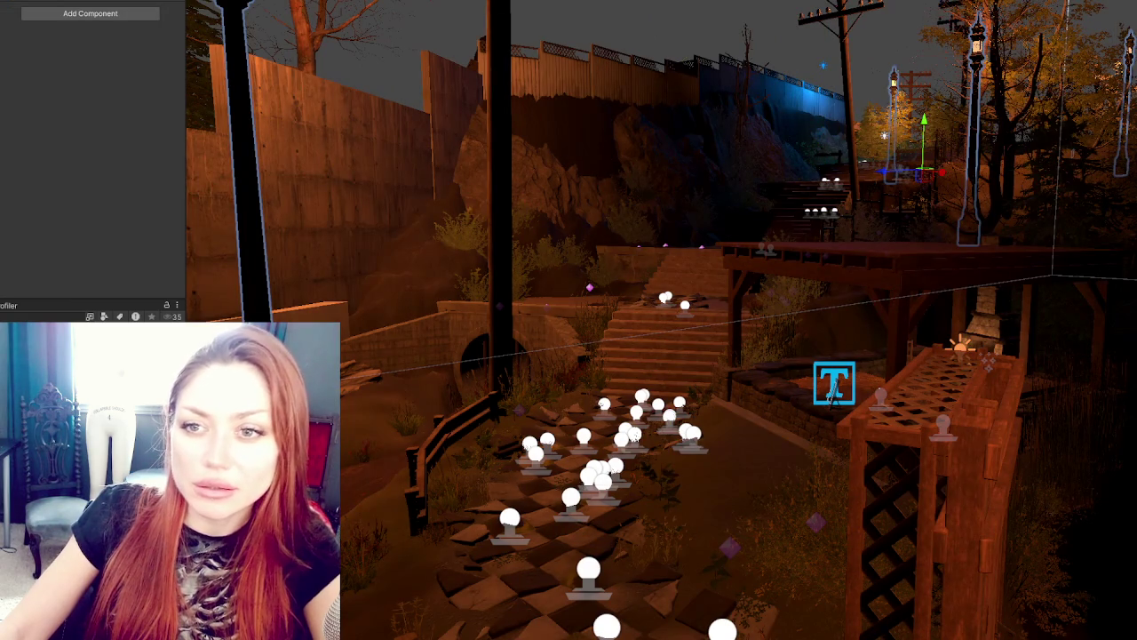
pyautogui.hotkey('ctrl', 'z')
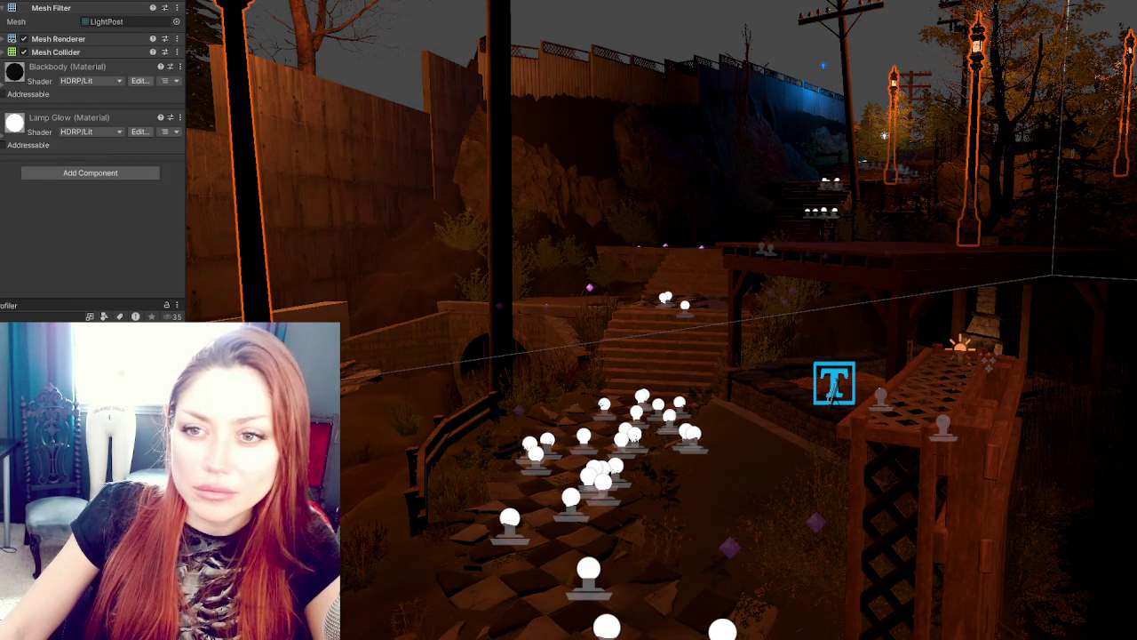
pyautogui.hotkey('ctrl', 'z')
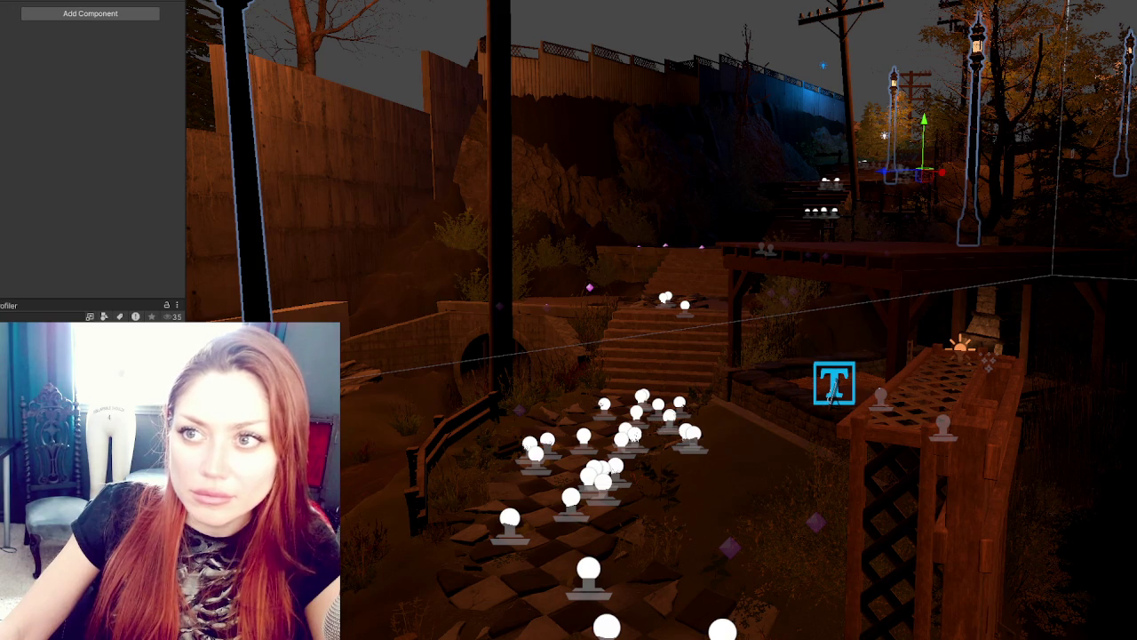
pyautogui.click(540, 306)
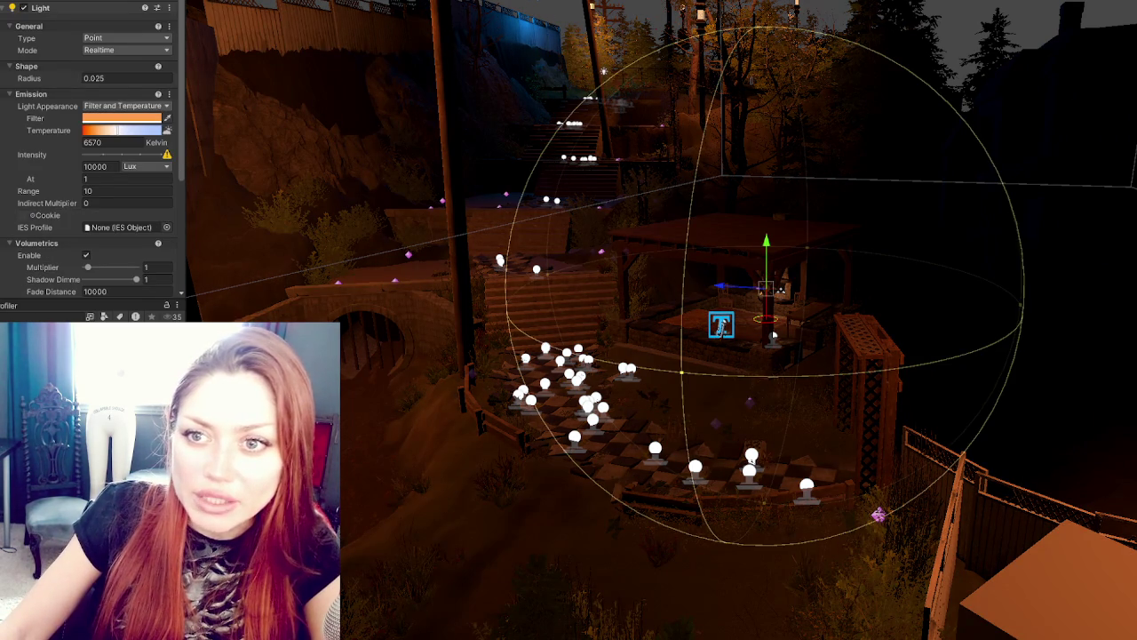
# Step: Set the point lights' Mode to Baked and enable Baked Shadows
pyautogui.click(125, 49)
pyautogui.click(111, 92)
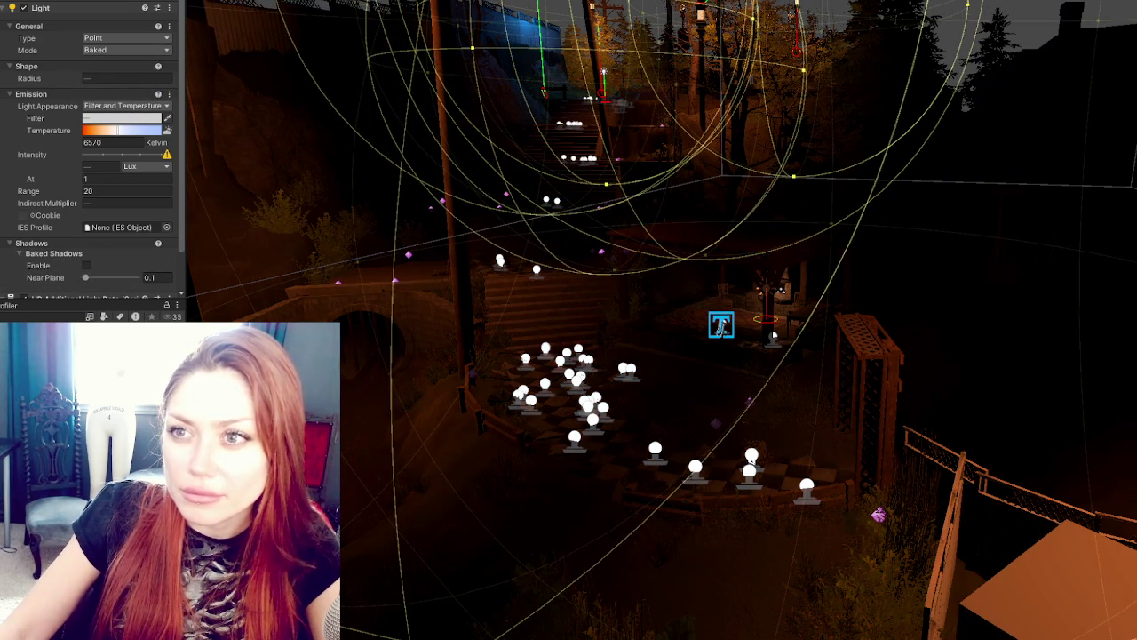
pyautogui.scroll(-2, 89, 178)
pyautogui.click(96, 171)
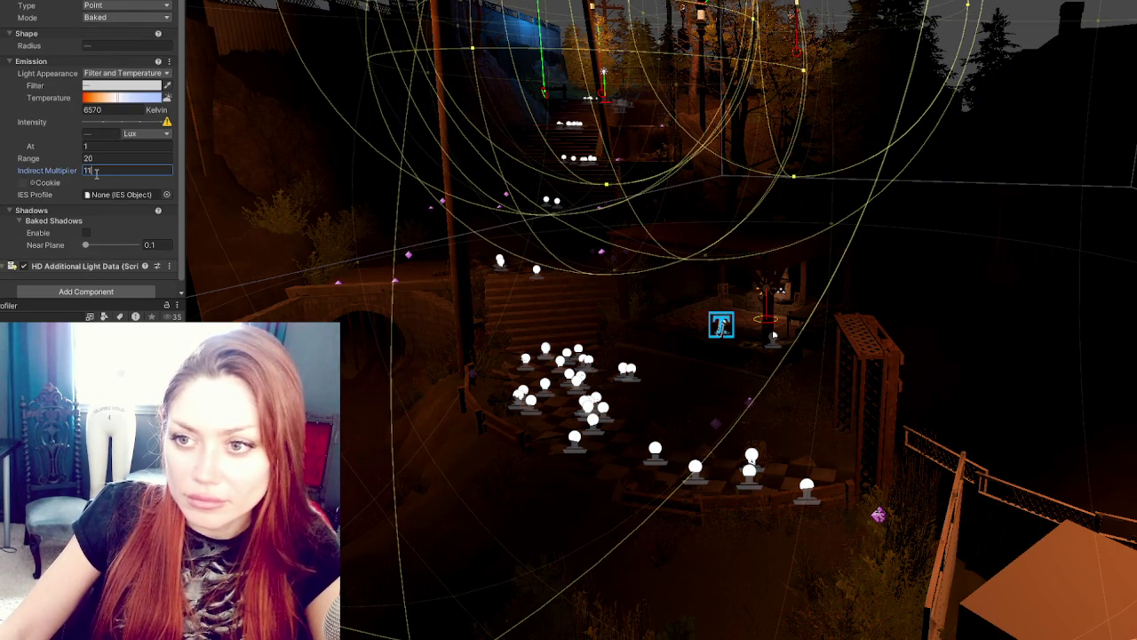
pyautogui.click(146, 157)
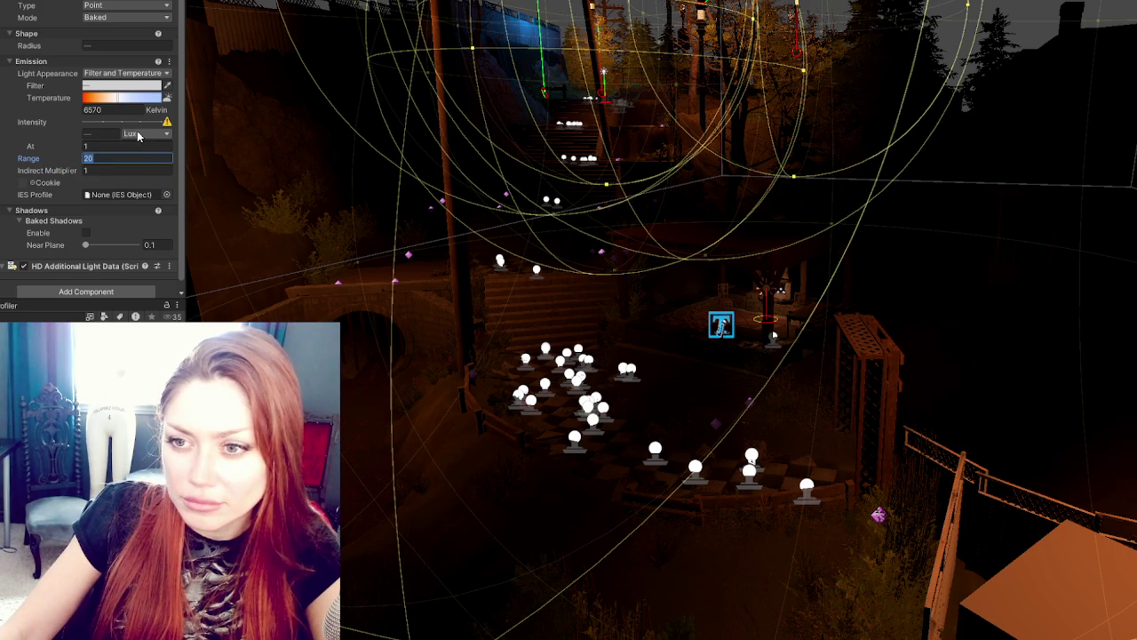
pyautogui.scroll(-1, 112, 209)
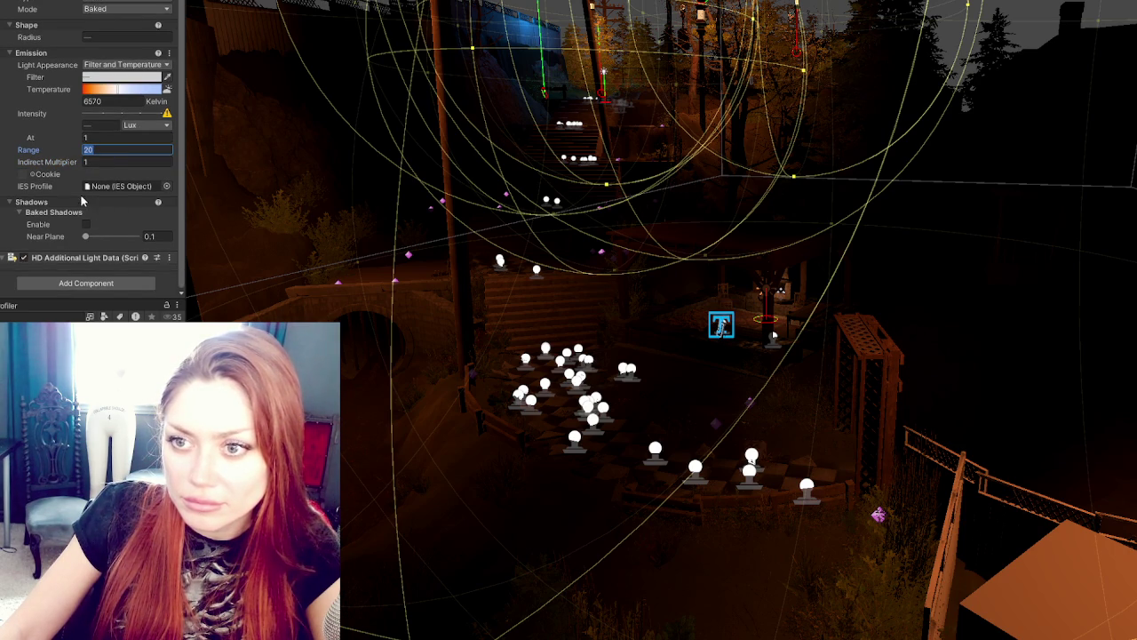
pyautogui.click(86, 225)
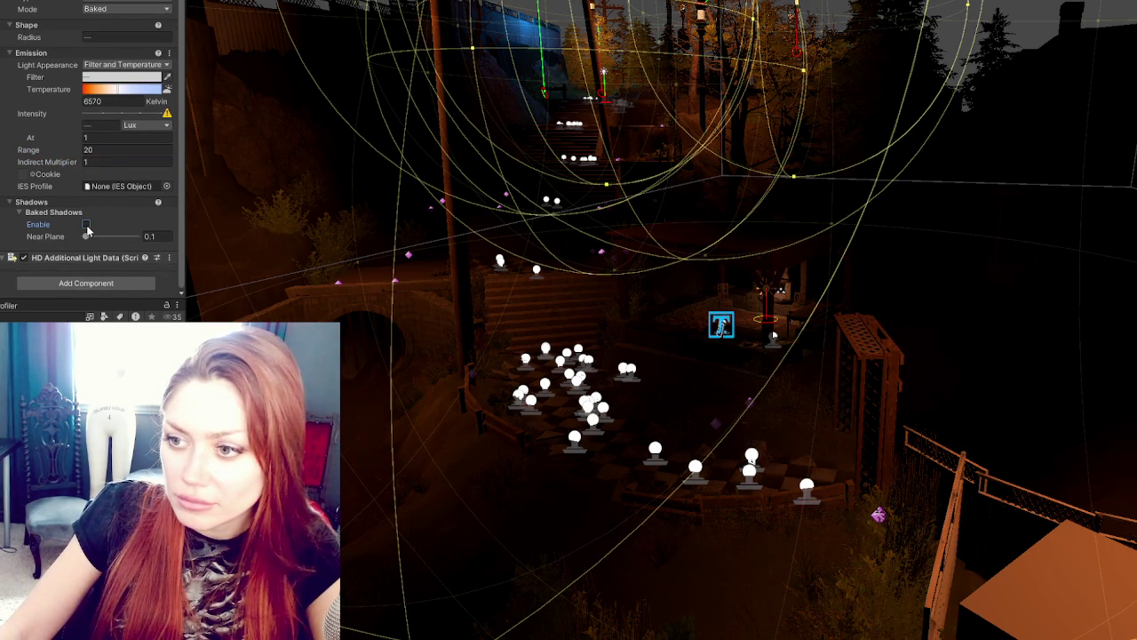
pyautogui.click(87, 226)
# Step: Fly to another lamp and select its point light and the nearby lamp post
pyautogui.moveTo(374, 267)
pyautogui.mouseDown()
pyautogui.moveTo(347, 279)
pyautogui.moveTo(391, 271)
pyautogui.moveTo(356, 279)
pyautogui.moveTo(372, 270)
pyautogui.mouseUp()
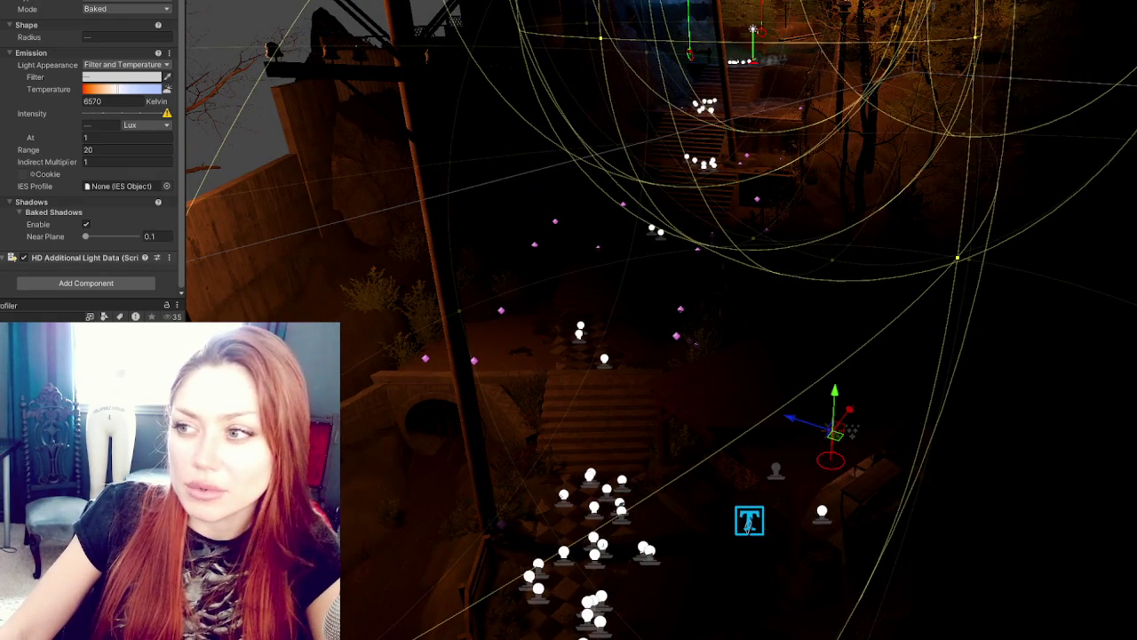
pyautogui.moveTo(1114, 145)
pyautogui.mouseDown()
pyautogui.moveTo(1036, 167)
pyautogui.moveTo(966, 158)
pyautogui.mouseUp()
pyautogui.moveTo(800, 293); pyautogui.dragTo(871, 280)
pyautogui.click(966, 318)
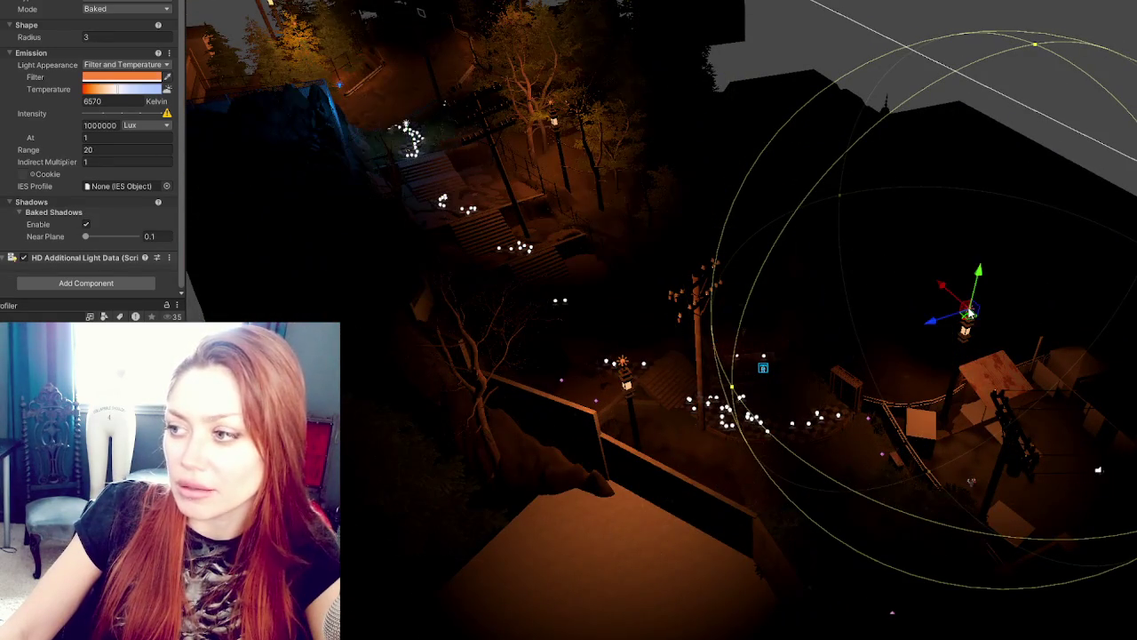
pyautogui.scroll(2, 92, 150)
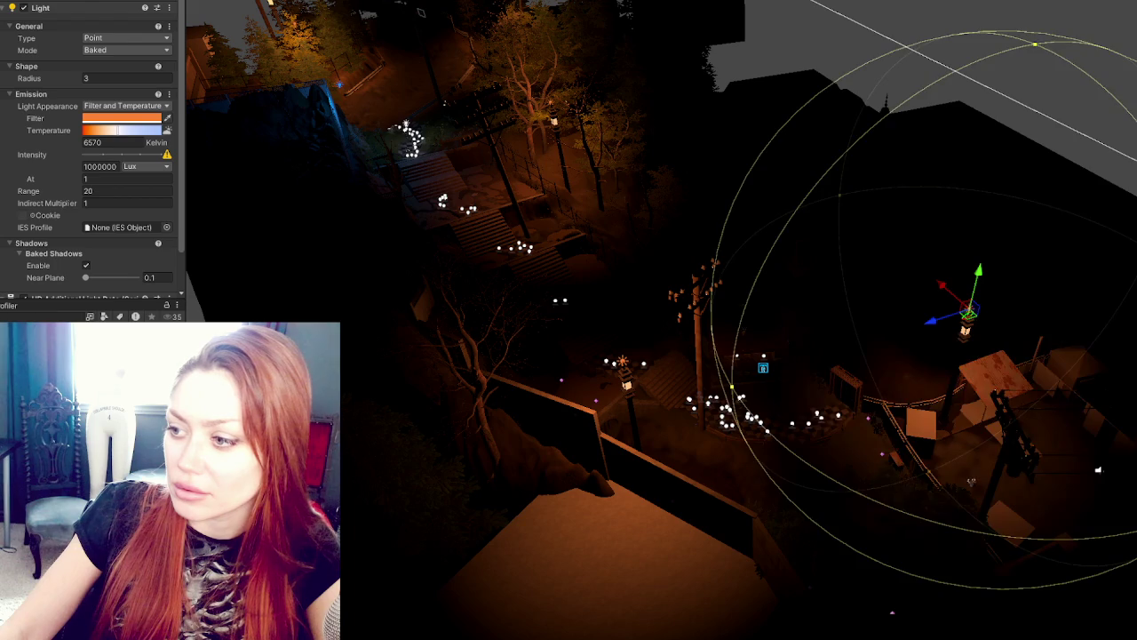
pyautogui.moveTo(787, 491)
pyautogui.mouseDown()
pyautogui.moveTo(562, 346)
pyautogui.moveTo(495, 185)
pyautogui.mouseUp()
pyautogui.click(453, 244)
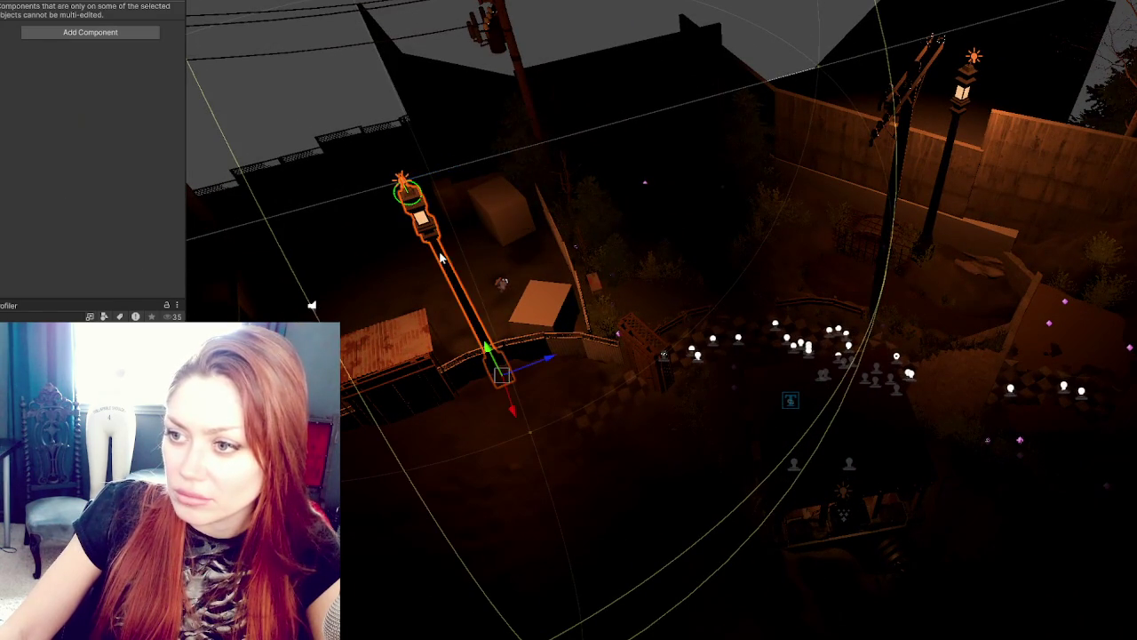
# Step: Select the lamp post beside the path and nudge it to the right
pyautogui.click(587, 351)
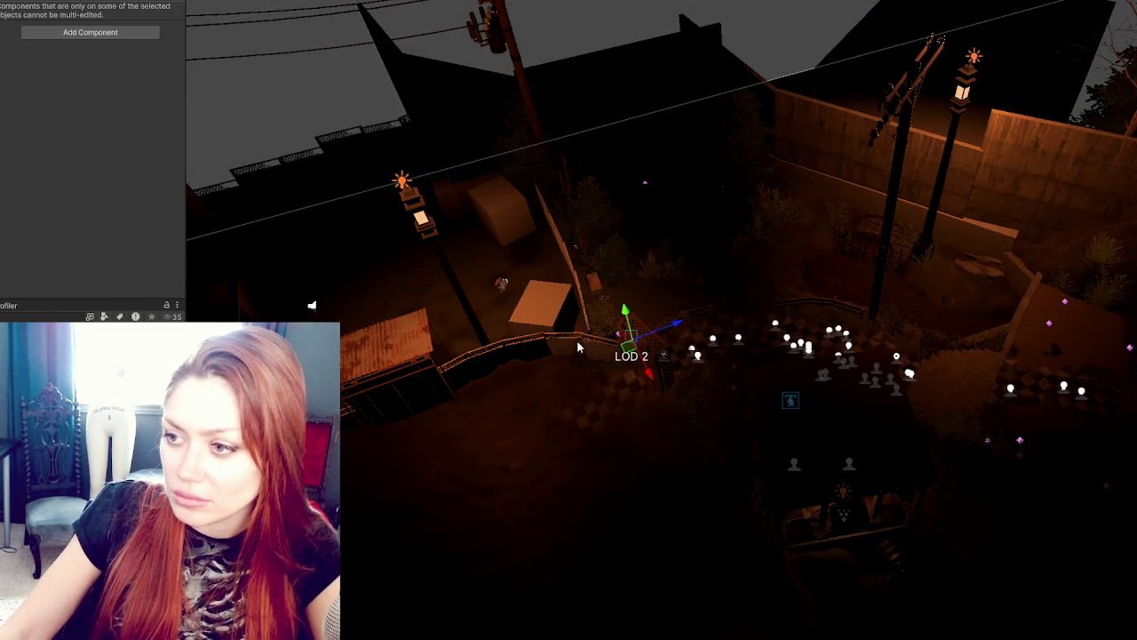
pyautogui.click(562, 351)
pyautogui.moveTo(553, 360)
pyautogui.mouseDown()
pyautogui.moveTo(640, 342)
pyautogui.moveTo(583, 325)
pyautogui.moveTo(569, 289)
pyautogui.moveTo(576, 302)
pyautogui.mouseUp()
# Step: Set that lamp's point light Range to 22 in the Light Inspector
pyautogui.click(498, 78)
pyautogui.click(134, 191)
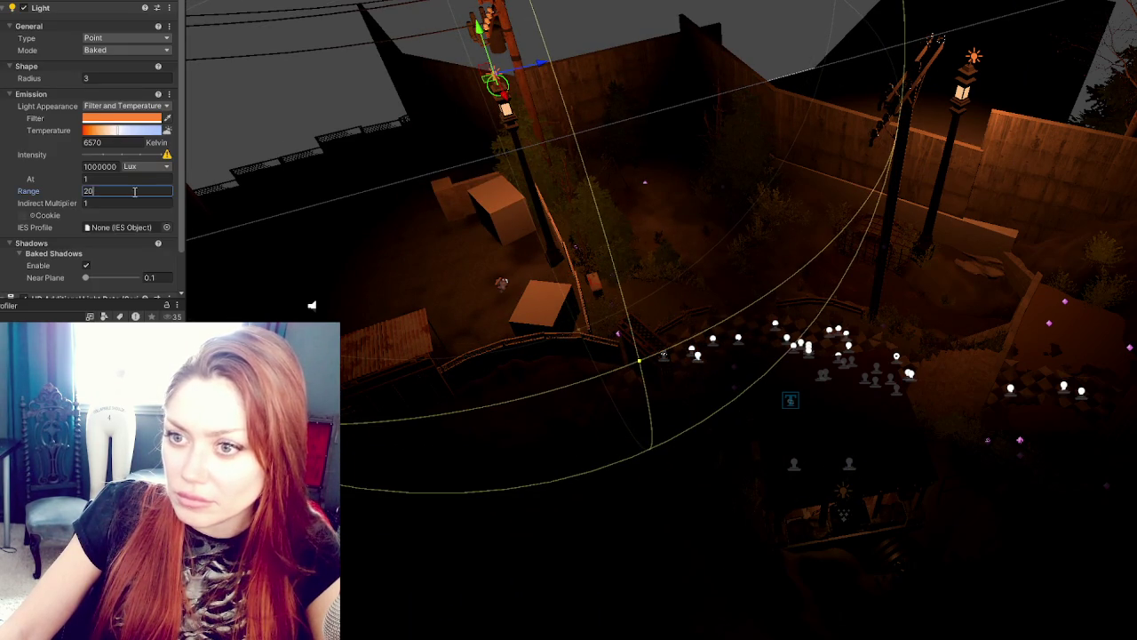
pyautogui.write('22')
pyautogui.moveTo(185, 212); pyautogui.dragTo(724, 263)
pyautogui.click(105, 191)
pyautogui.write('232')
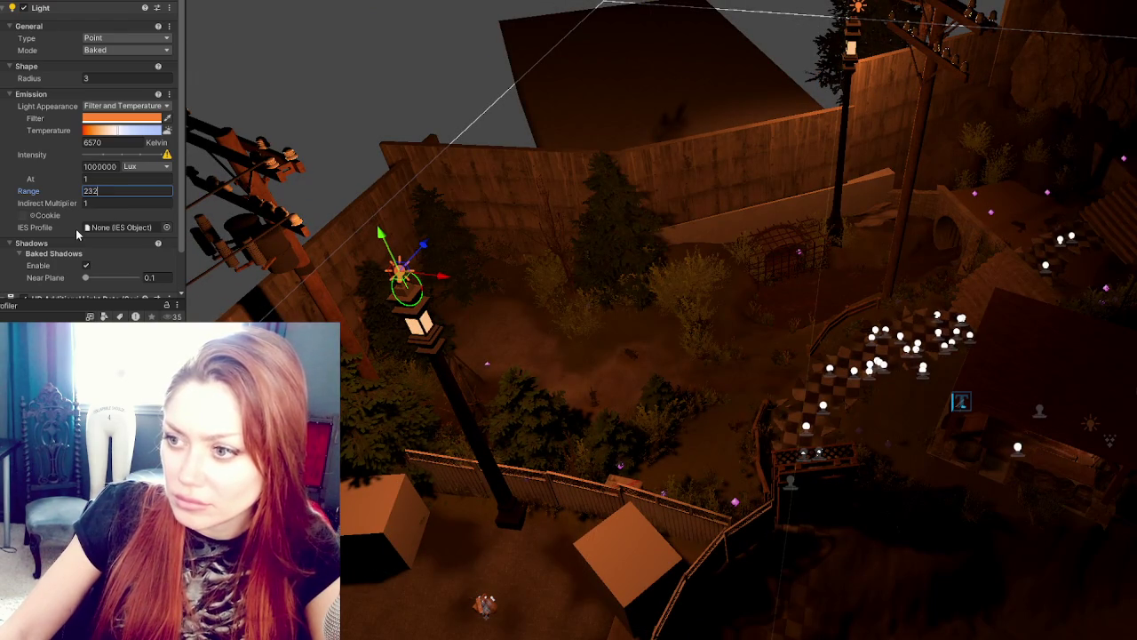
pyautogui.press('BackSpace')
pyautogui.write('2')
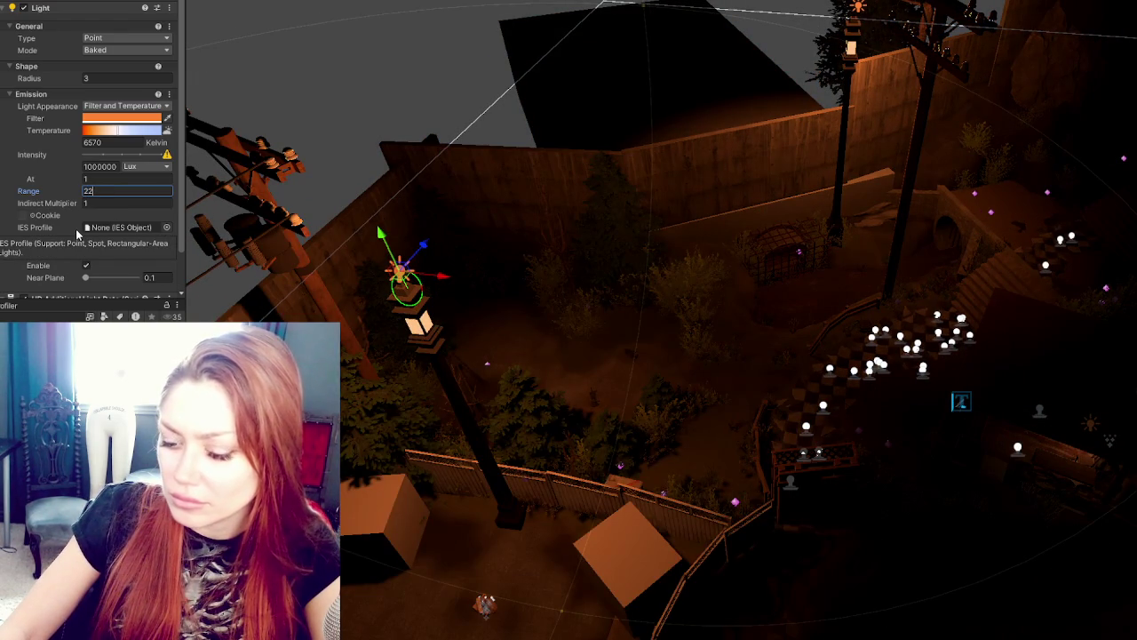
pyautogui.moveTo(702, 311)
pyautogui.mouseDown()
pyautogui.moveTo(722, 305)
pyautogui.moveTo(666, 300)
pyautogui.mouseUp()
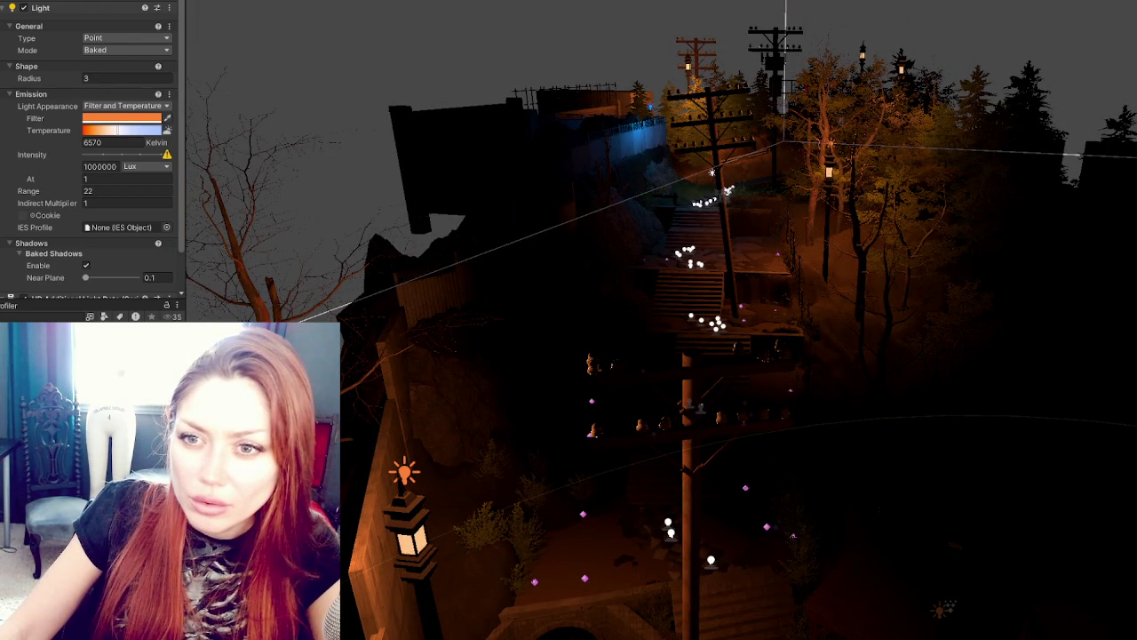
pyautogui.click(691, 78)
pyautogui.moveTo(712, 171)
pyautogui.mouseDown()
pyautogui.moveTo(458, 170)
pyautogui.moveTo(473, 204)
pyautogui.moveTo(649, 297)
pyautogui.moveTo(829, 418)
pyautogui.mouseUp()
pyautogui.click(813, 460)
pyautogui.press('f')
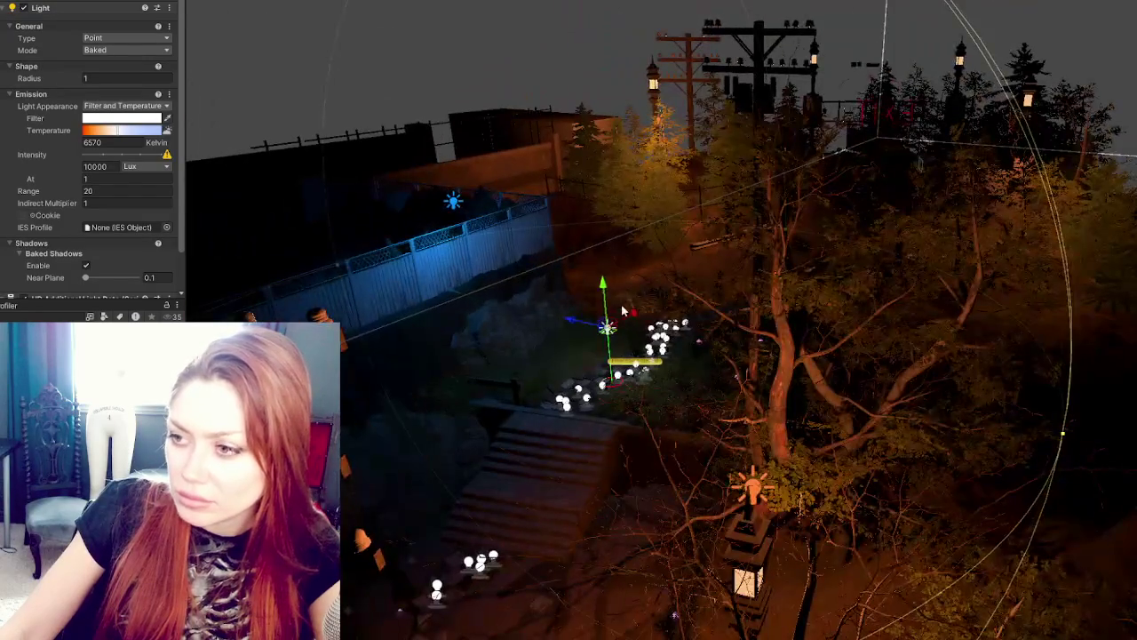
pyautogui.moveTo(607, 293); pyautogui.dragTo(578, 5)
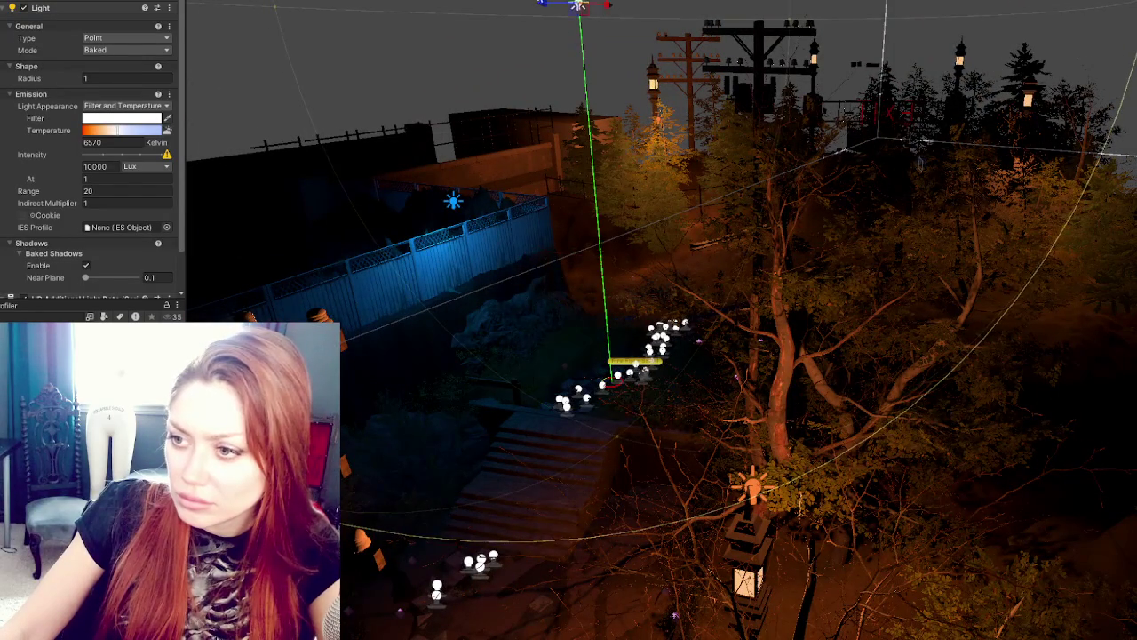
pyautogui.hotkey('ctrl', 'z')
pyautogui.click(454, 201)
pyautogui.moveTo(430, 201)
pyautogui.mouseDown()
pyautogui.moveTo(408, 191)
pyautogui.moveTo(446, 206)
pyautogui.moveTo(356, 215)
pyautogui.mouseUp()
pyautogui.moveTo(623, 356); pyautogui.dragTo(889, 267)
pyautogui.click(904, 260)
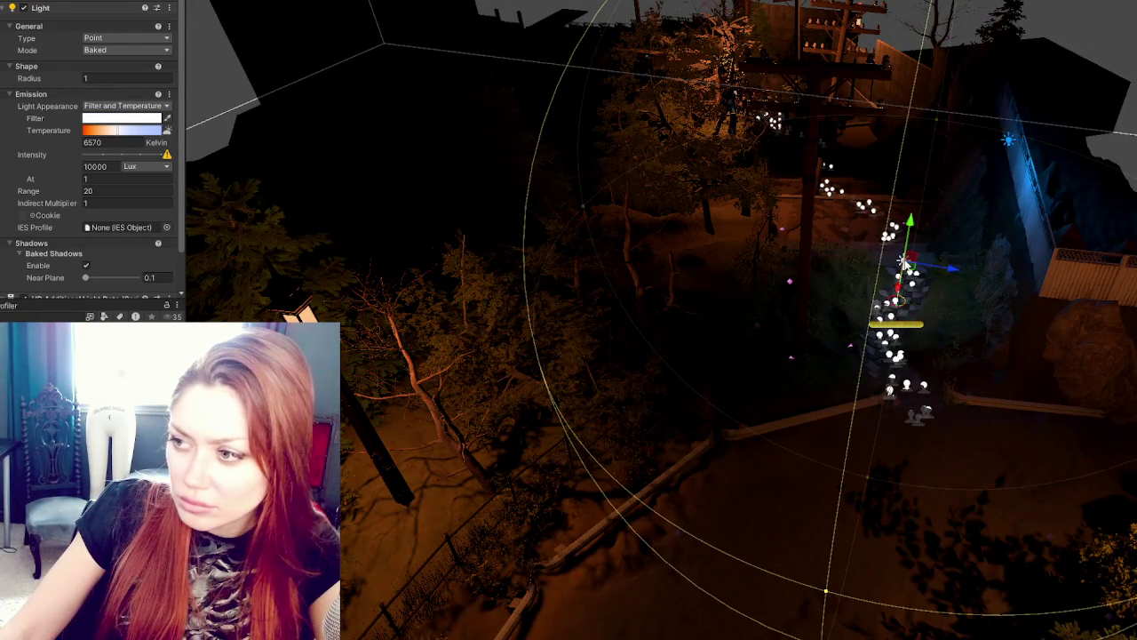
pyautogui.moveTo(915, 229)
pyautogui.mouseDown()
pyautogui.moveTo(924, 191)
pyautogui.moveTo(919, 267)
pyautogui.moveTo(918, 236)
pyautogui.mouseUp()
pyautogui.click(116, 80)
pyautogui.write('2')
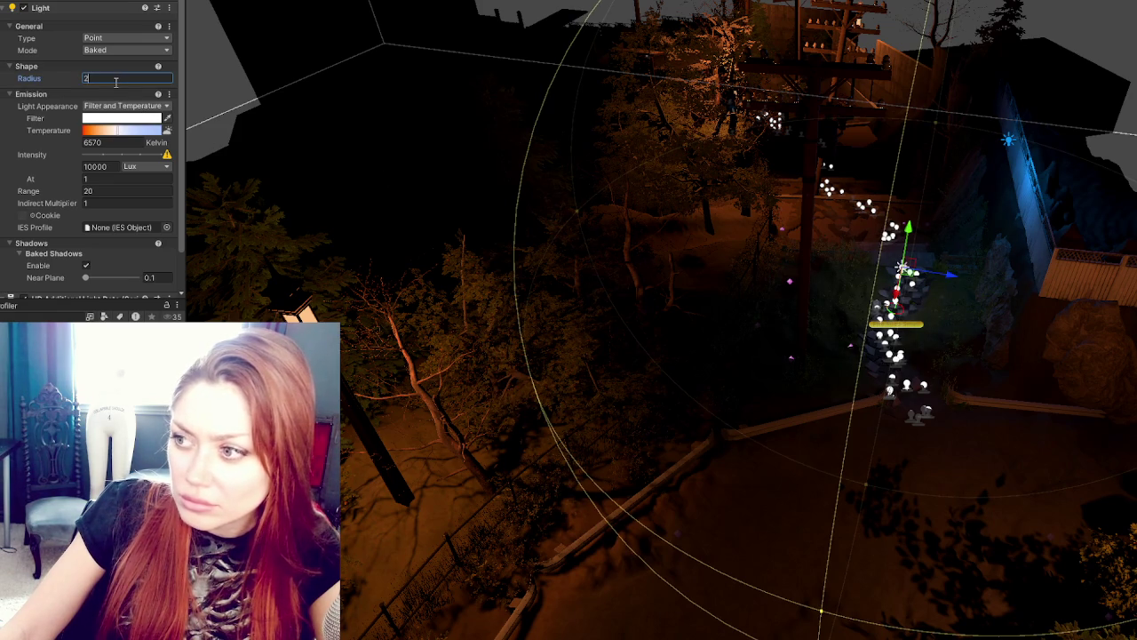
pyautogui.moveTo(1099, 310)
pyautogui.mouseDown()
pyautogui.moveTo(897, 382)
pyautogui.moveTo(702, 358)
pyautogui.moveTo(595, 275)
pyautogui.mouseUp()
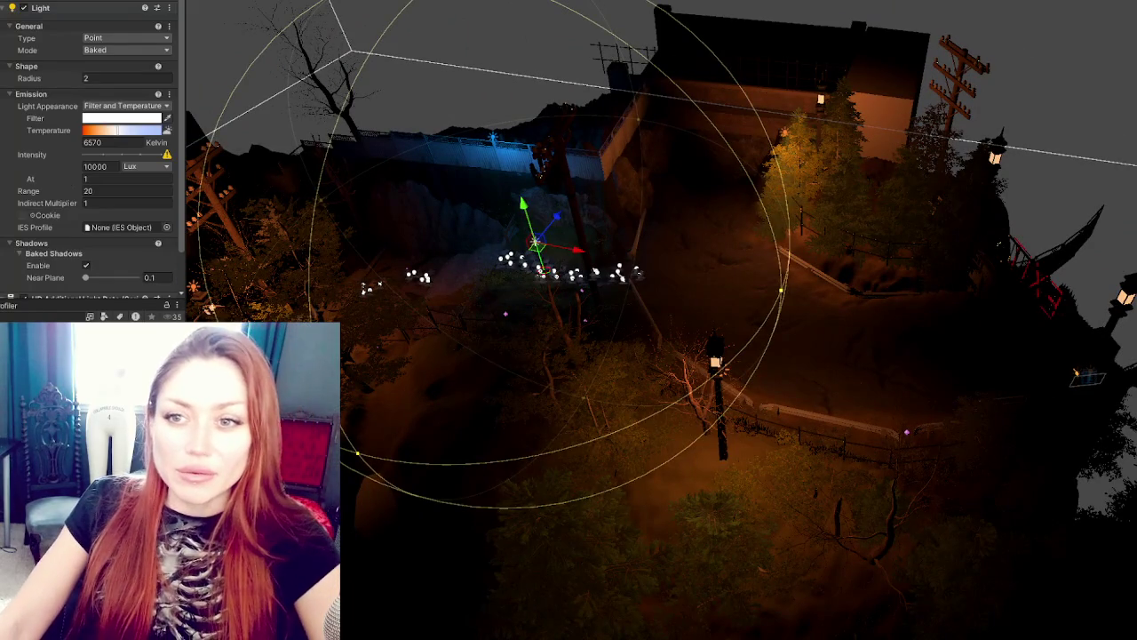
pyautogui.click(595, 274)
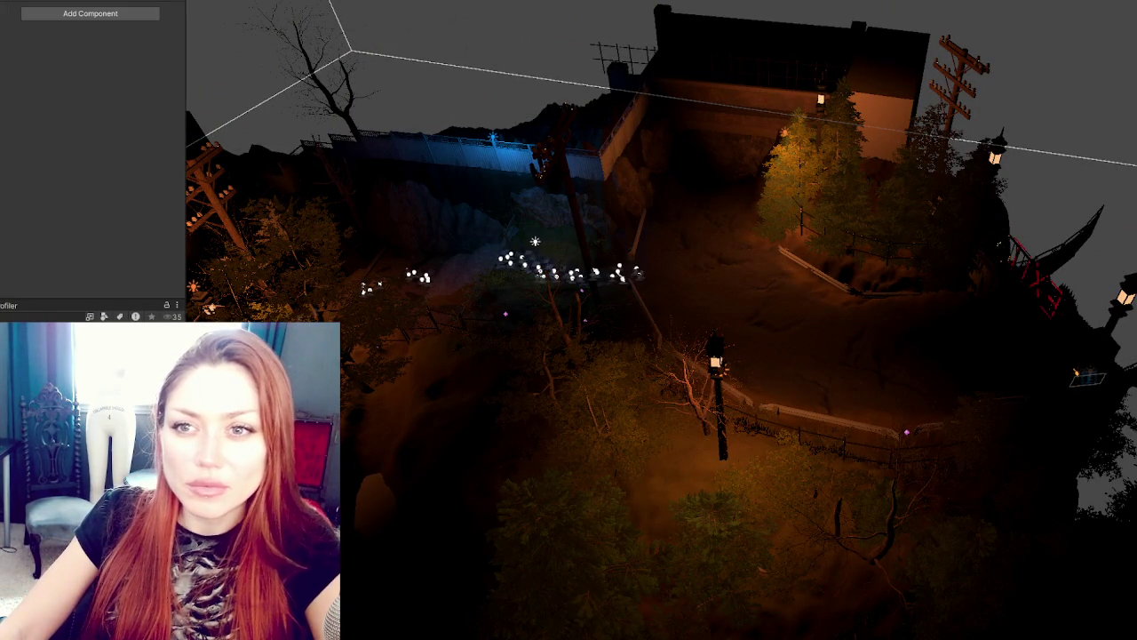
# Step: Mark the terrain and park objects Static, including their children
pyautogui.click(622, 373)
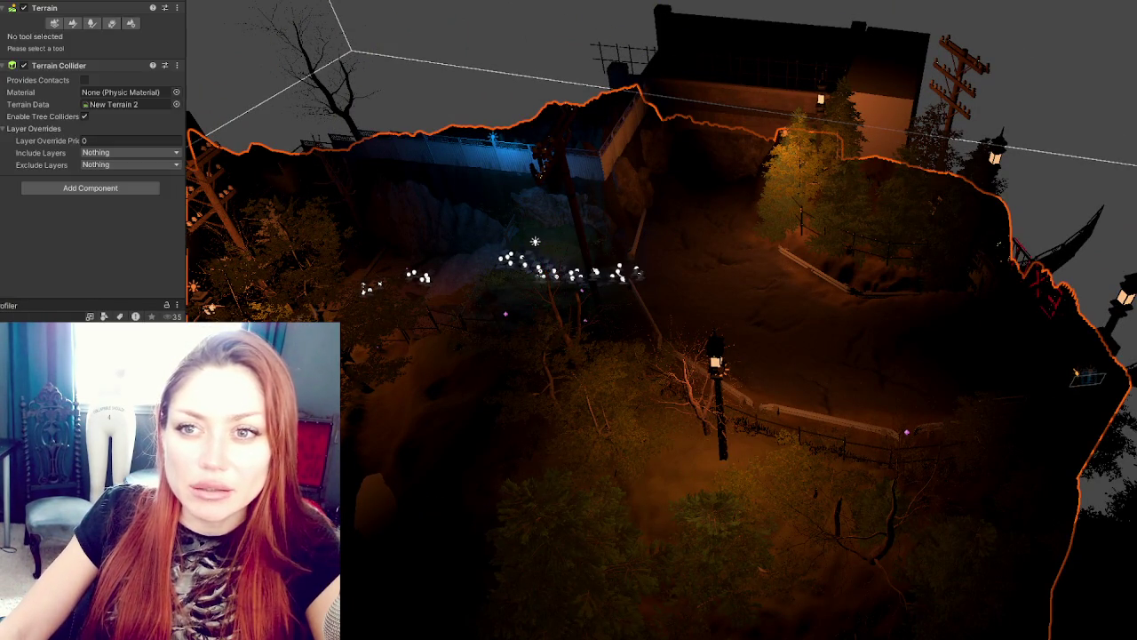
pyautogui.click(612, 306)
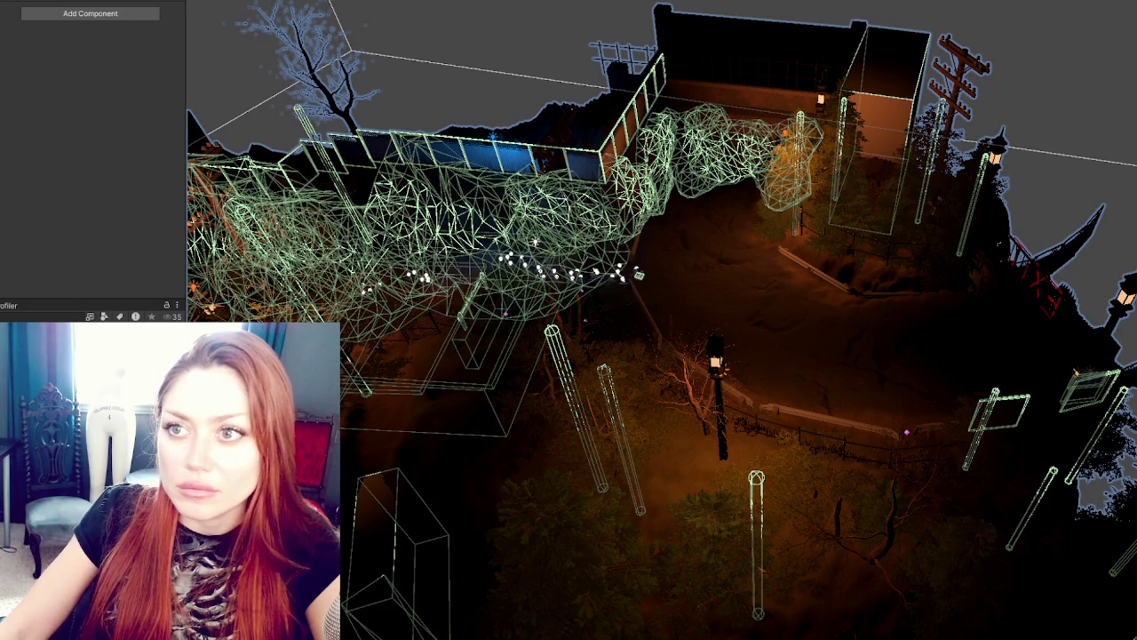
pyautogui.click(522, 300)
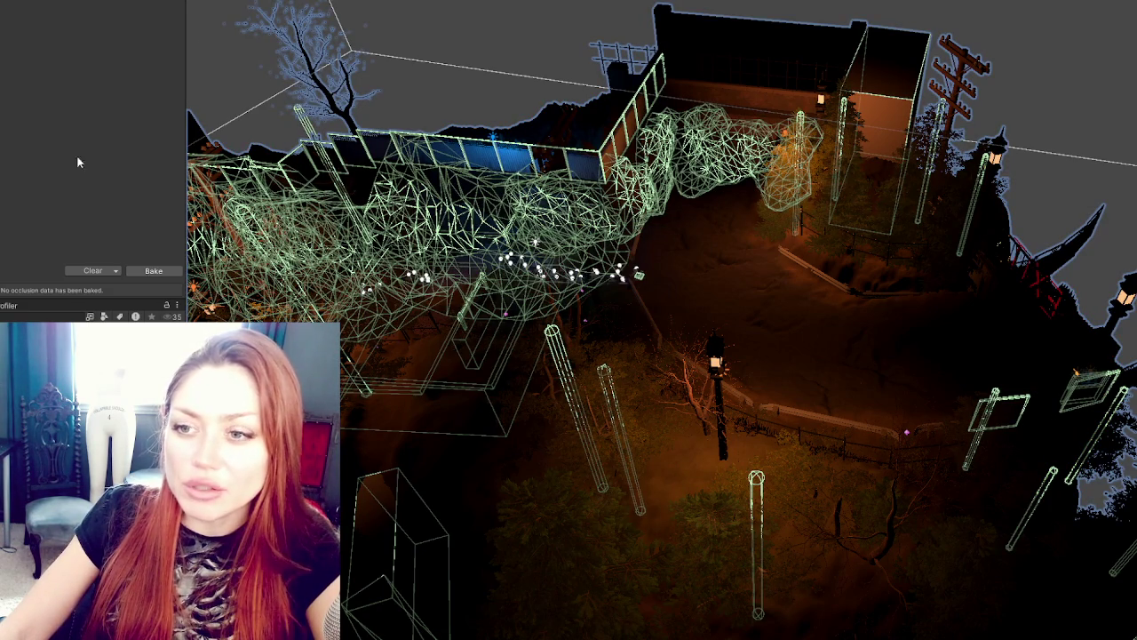
# Step: Bake occlusion culling, rebaking with Smallest Occluder set to 2
pyautogui.click(155, 271)
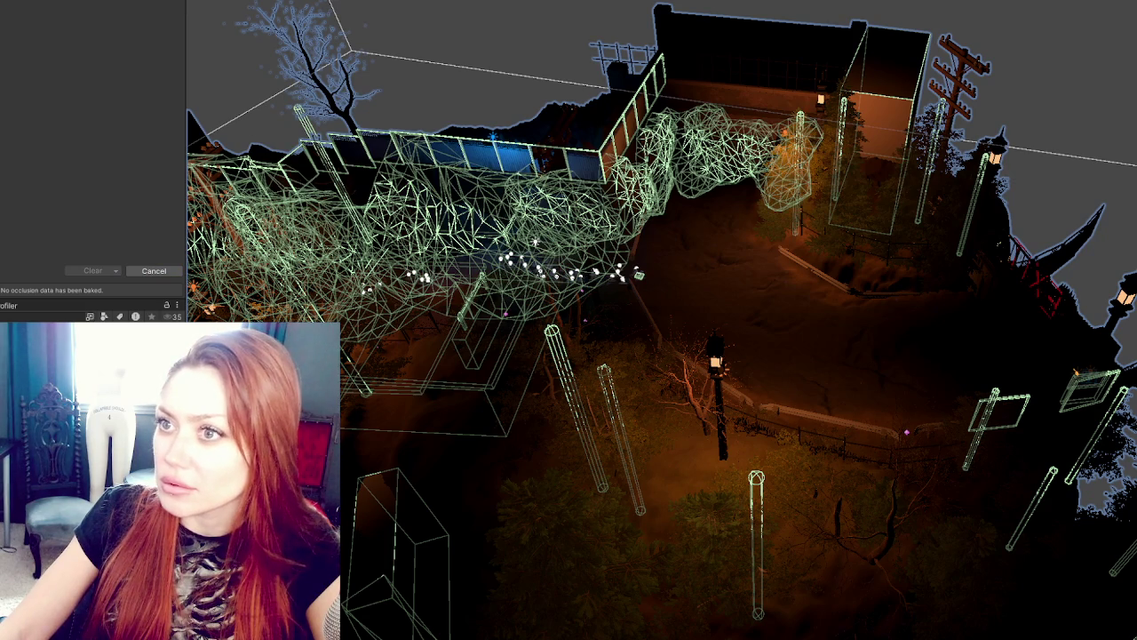
pyautogui.moveTo(588, 286)
pyautogui.mouseDown()
pyautogui.moveTo(828, 273)
pyautogui.moveTo(592, 271)
pyautogui.mouseUp()
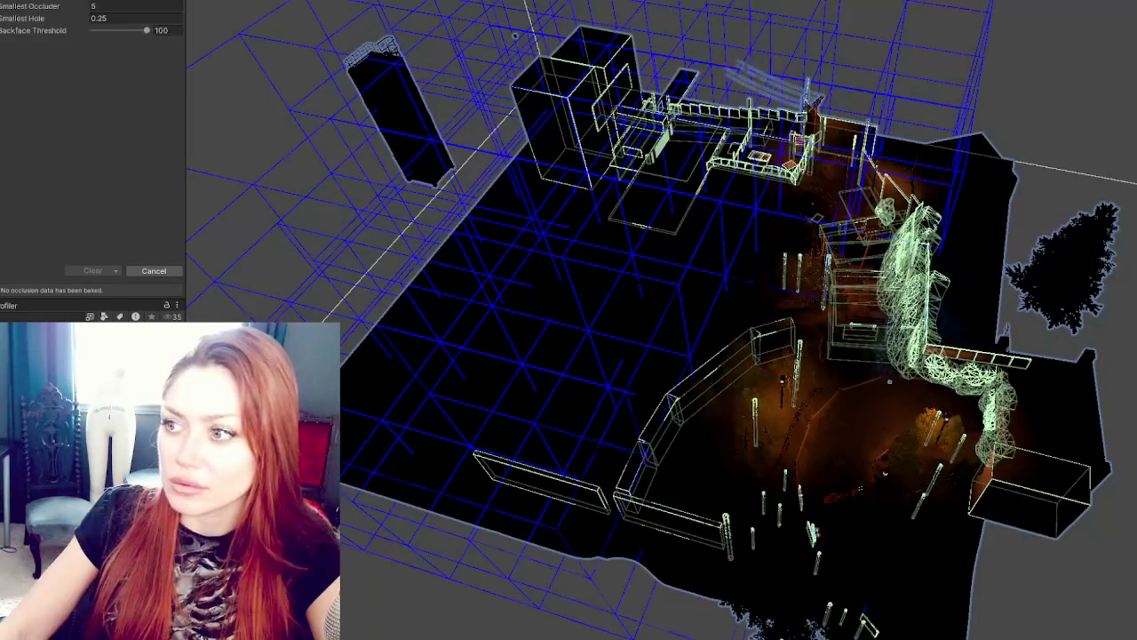
pyautogui.click(154, 270)
pyautogui.click(115, 6)
pyautogui.write('2')
pyautogui.click(154, 270)
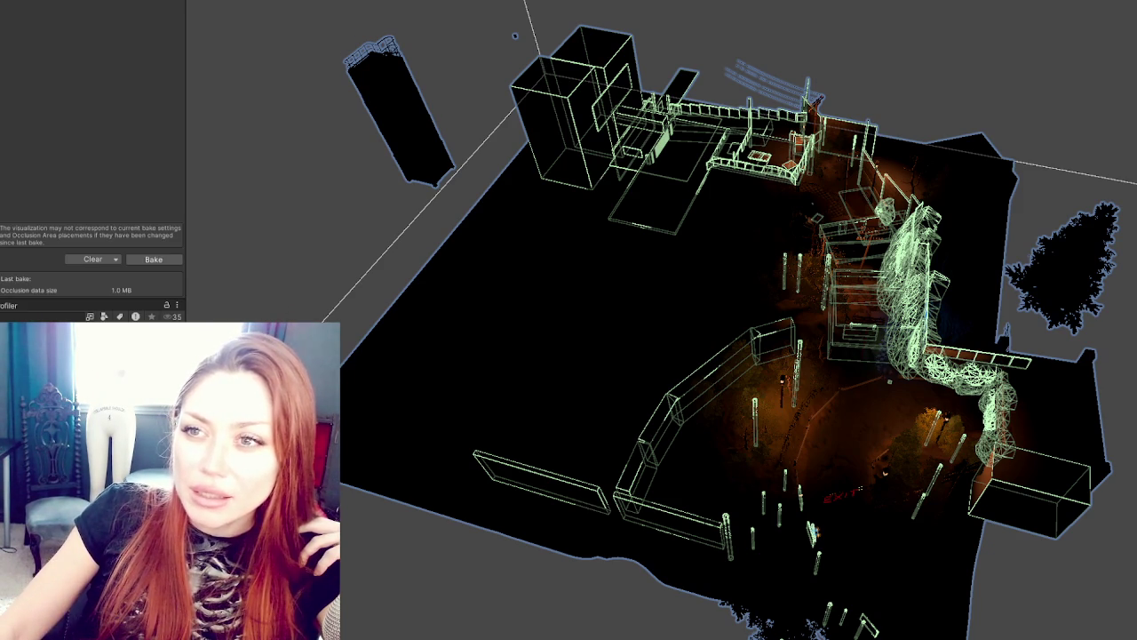
pyautogui.doubleClick(105, 5)
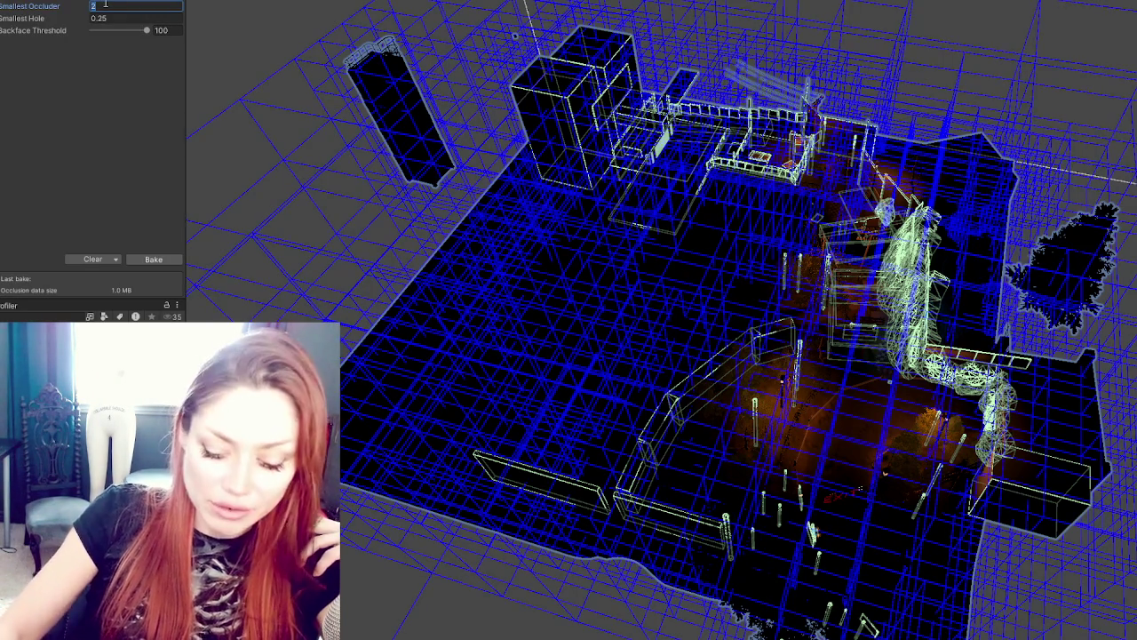
pyautogui.press('Return')
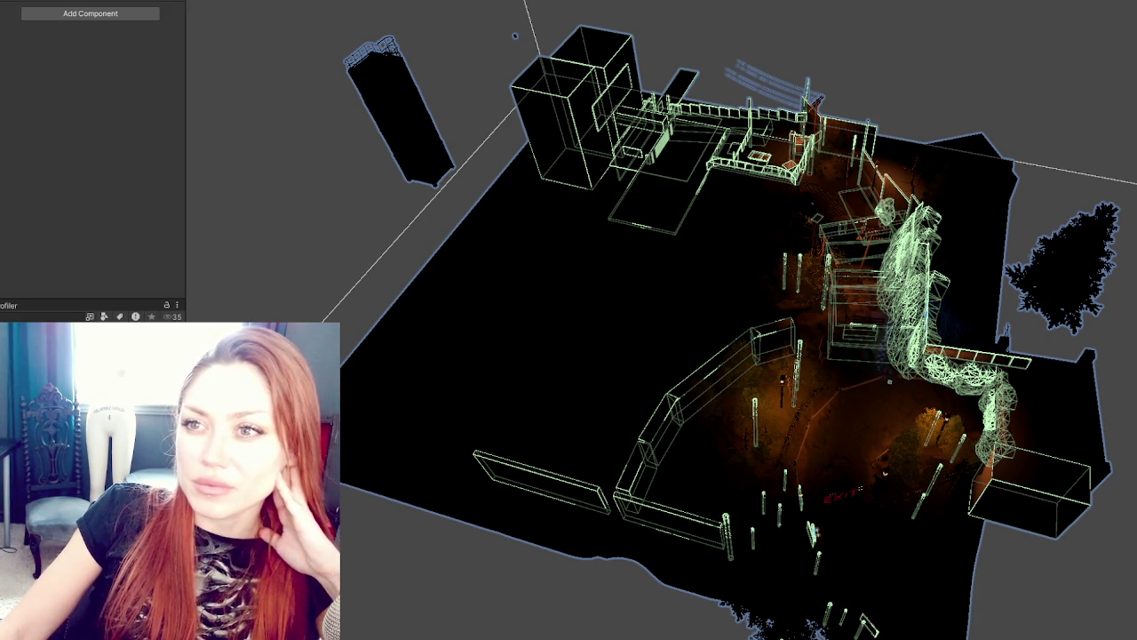
pyautogui.click(104, 3)
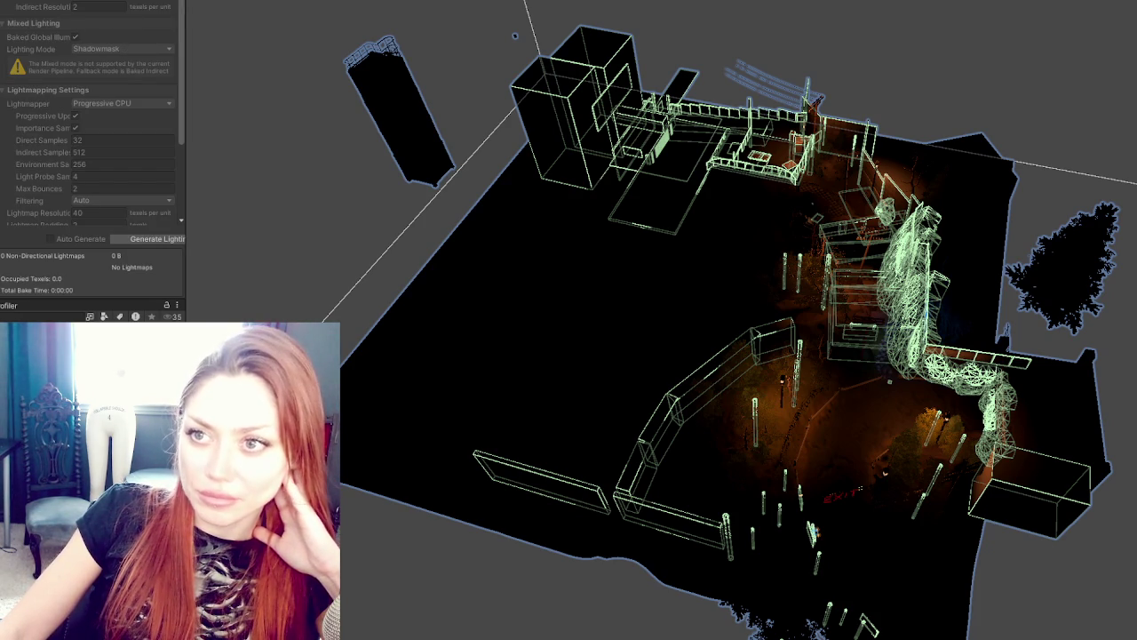
# Step: Set the lighting mode to Baked Indirect and the lightmapper to Progressive GPU (Preview)
pyautogui.click(103, 49)
pyautogui.click(106, 64)
pyautogui.click(122, 79)
pyautogui.click(112, 91)
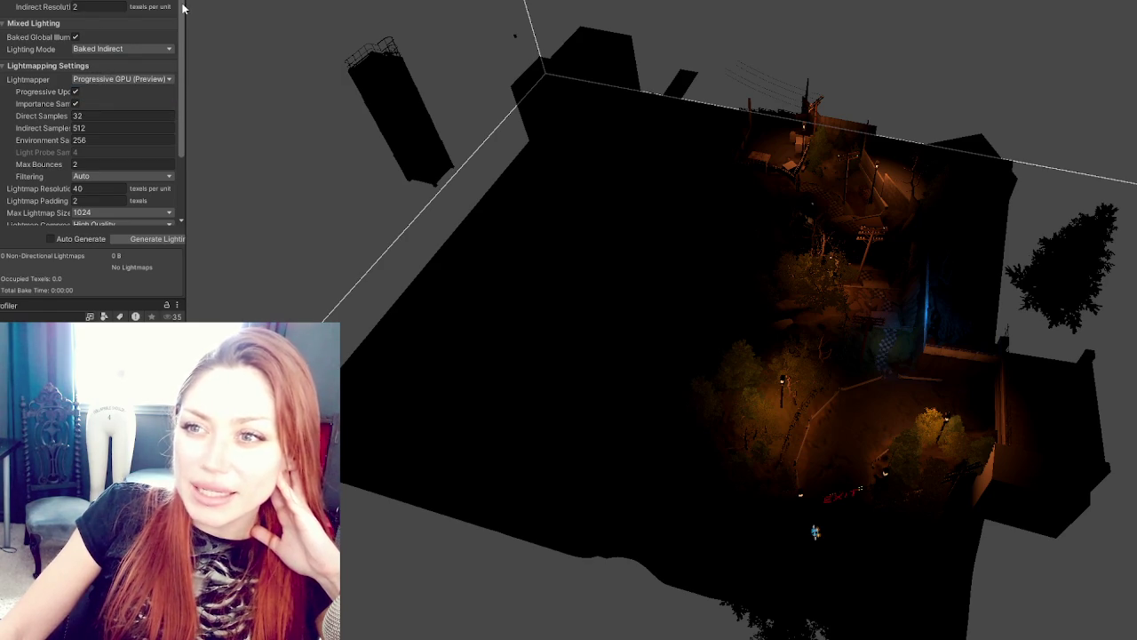
# Step: Set Direct Samples 16, Indirect Samples 256, Environment Samples 128 and Max Bounces 1
pyautogui.scroll(-3, 126, 97)
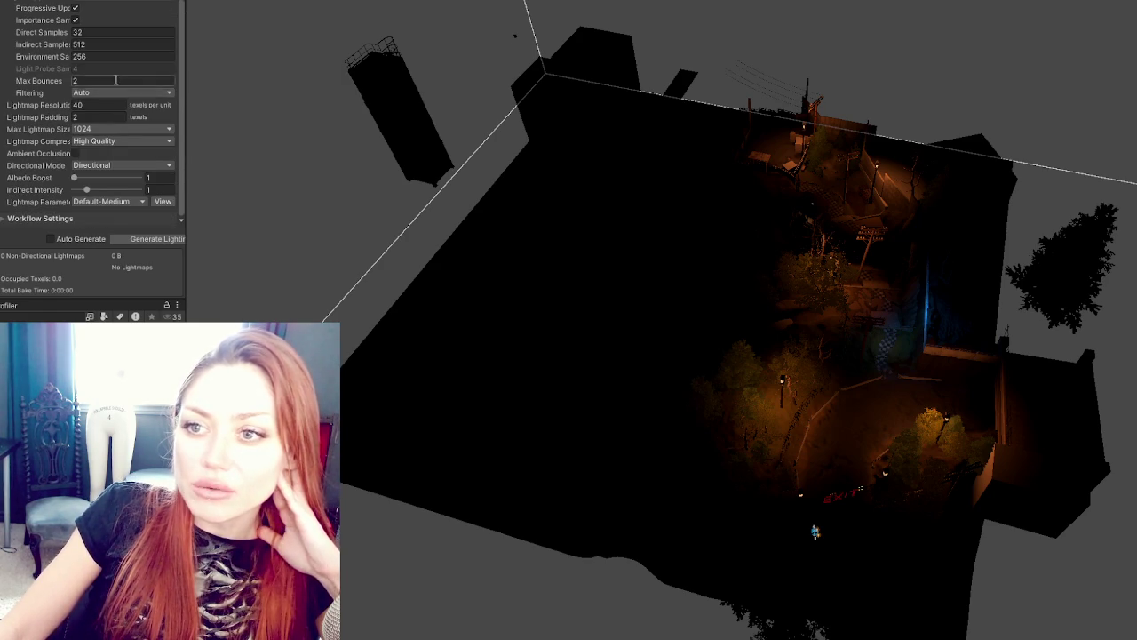
pyautogui.click(98, 32)
pyautogui.write('16')
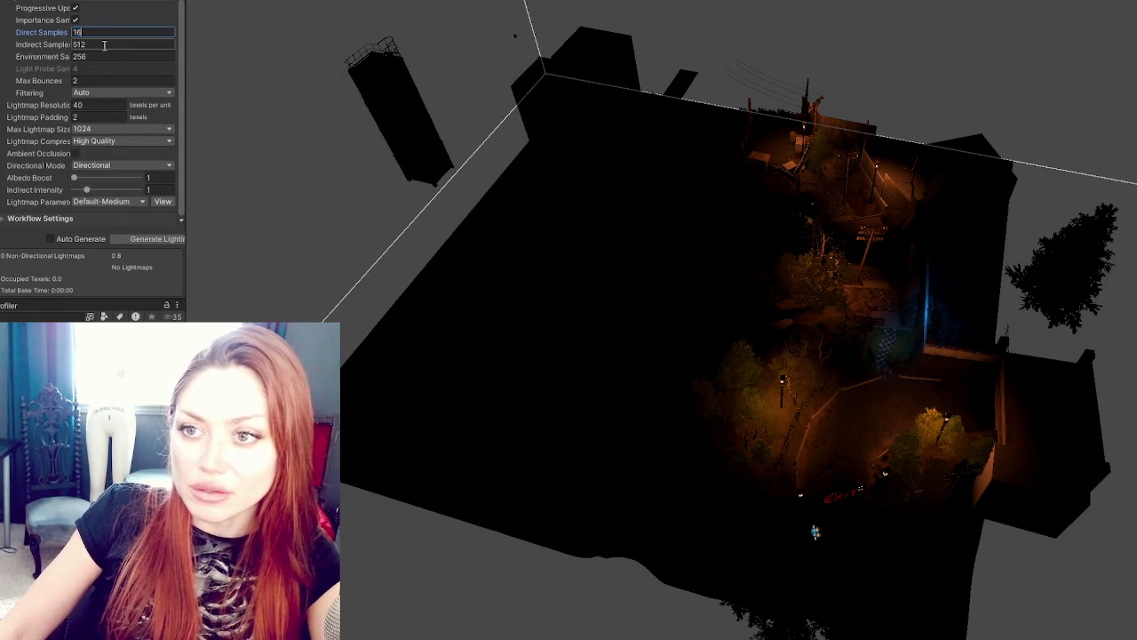
pyautogui.click(104, 44)
pyautogui.write('256')
pyautogui.click(96, 56)
pyautogui.write('128')
pyautogui.click(91, 80)
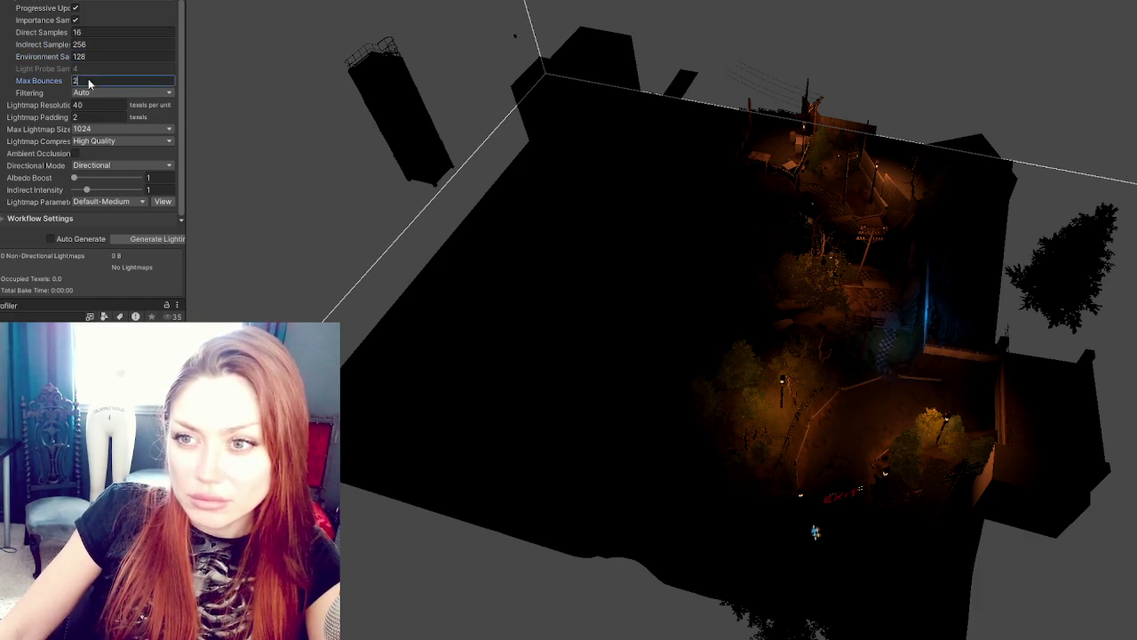
pyautogui.write('1')
# Step: Set Lightmap Resolution to 6 and Max Lightmap Size to 256
pyautogui.click(95, 104)
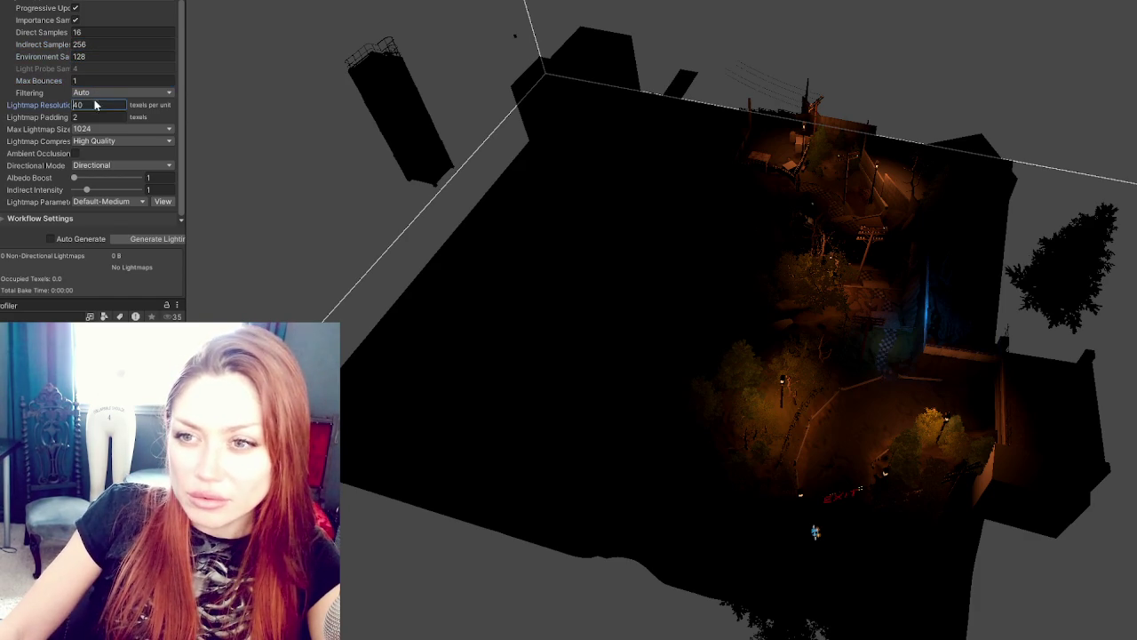
pyautogui.press('BackSpace')
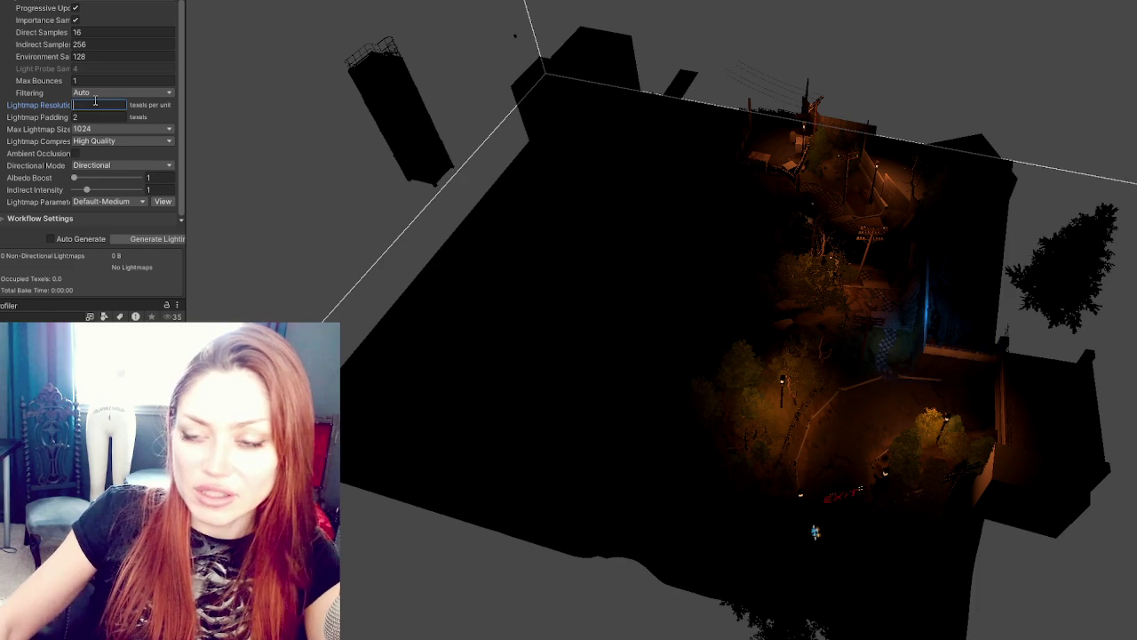
pyautogui.write('6')
pyautogui.click(97, 129)
pyautogui.click(106, 185)
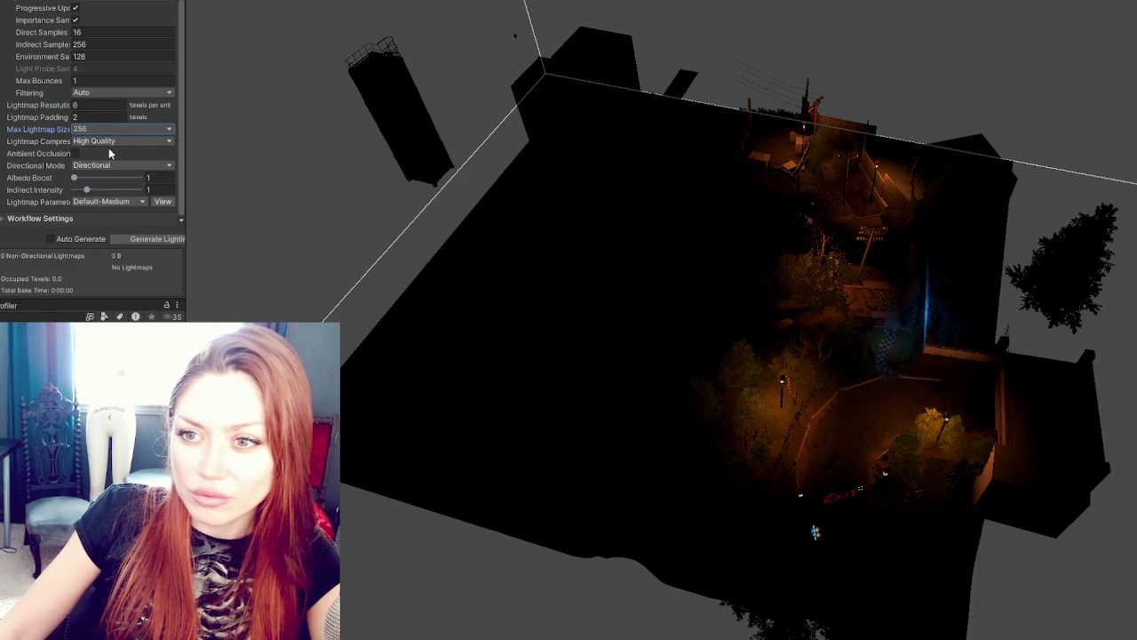
# Step: Enable baked ambient occlusion with lower indirect contribution and Max Distance 0.5
pyautogui.click(75, 153)
pyautogui.click(78, 179)
pyautogui.moveTo(80, 180); pyautogui.dragTo(80, 182)
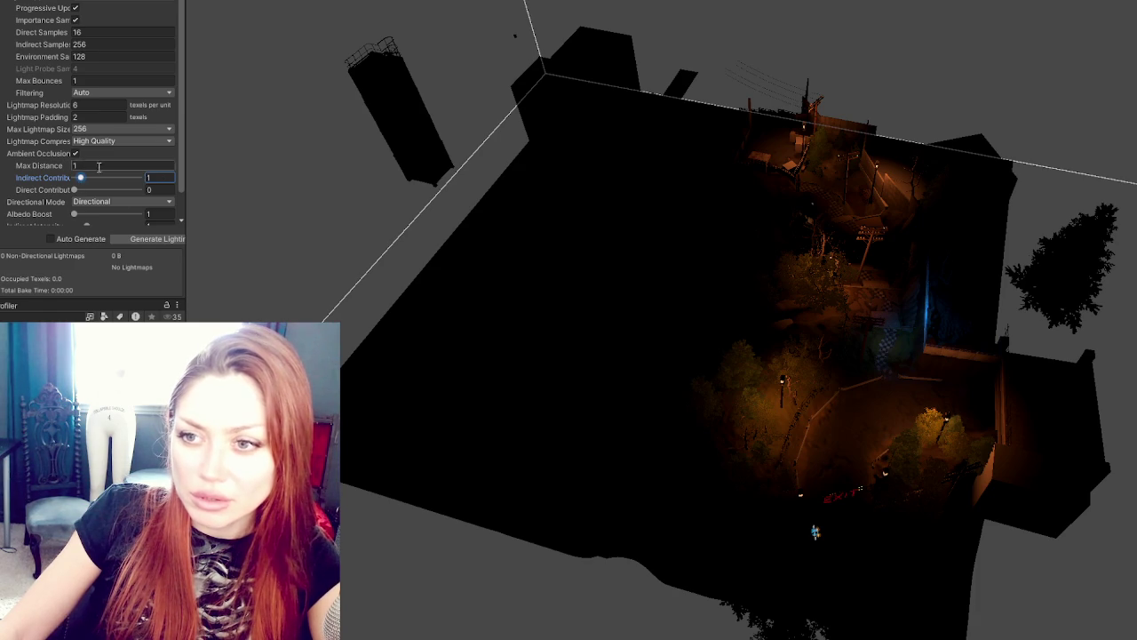
pyautogui.scroll(-2, 112, 211)
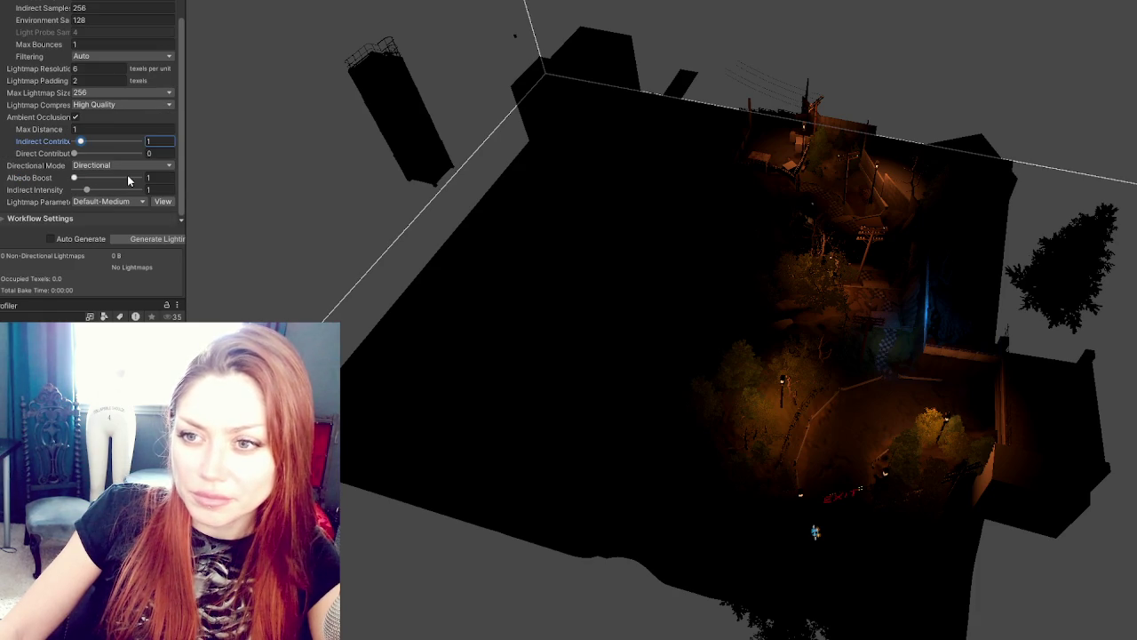
pyautogui.click(111, 131)
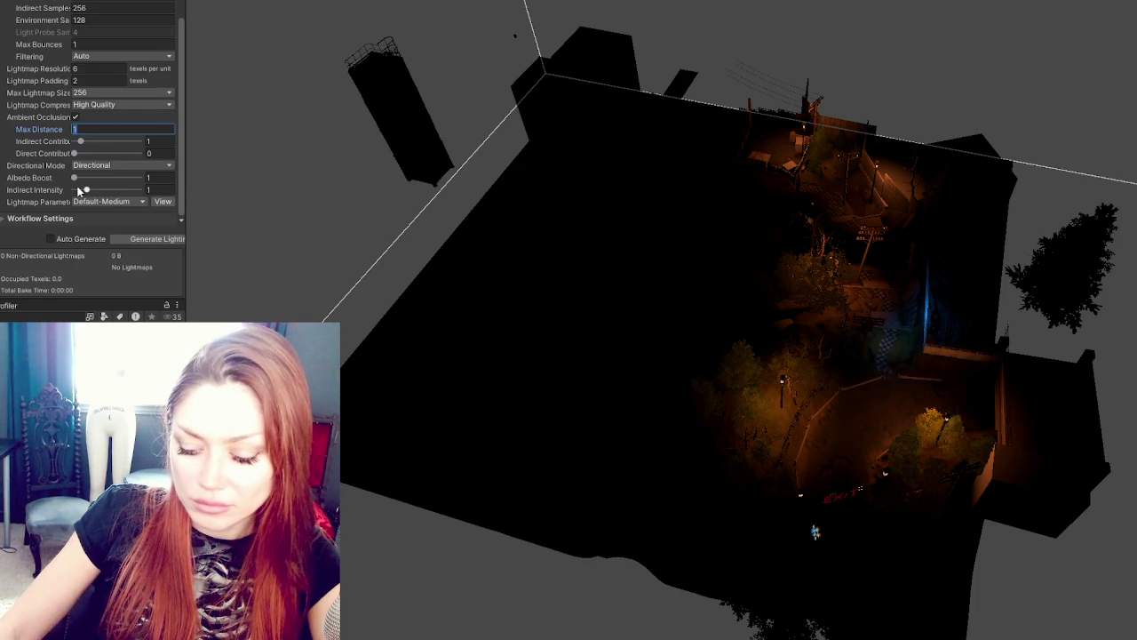
pyautogui.write('.5')
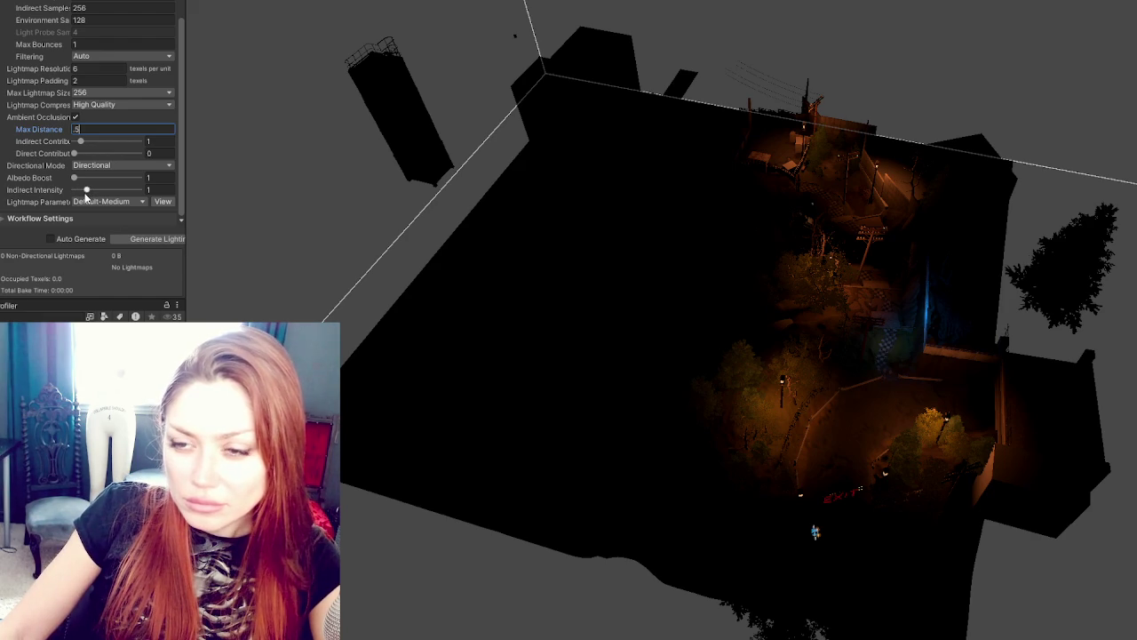
# Step: Keep the Default-Medium parameters, set Lightmap Compression to None, and generate lighting
pyautogui.click(130, 201)
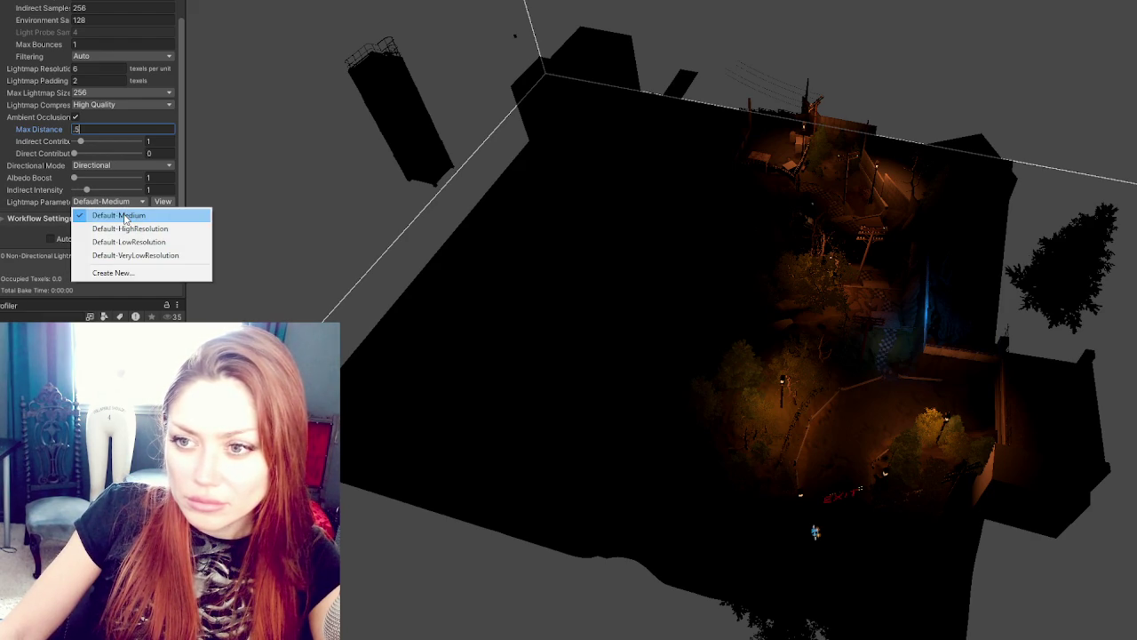
pyautogui.click(185, 186)
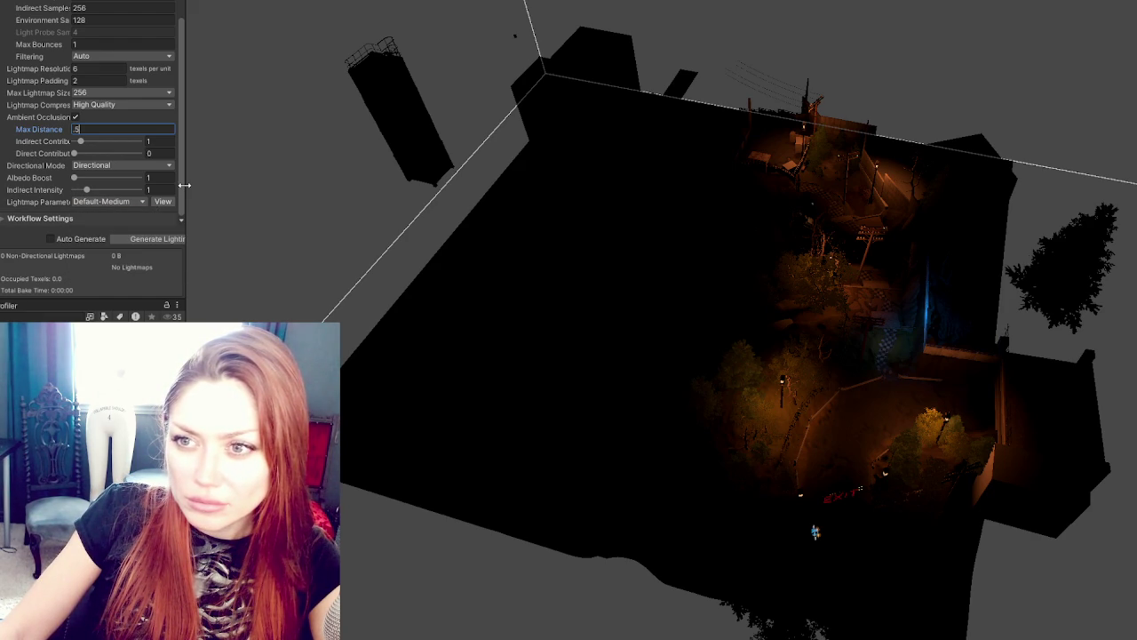
pyautogui.click(116, 106)
pyautogui.click(96, 114)
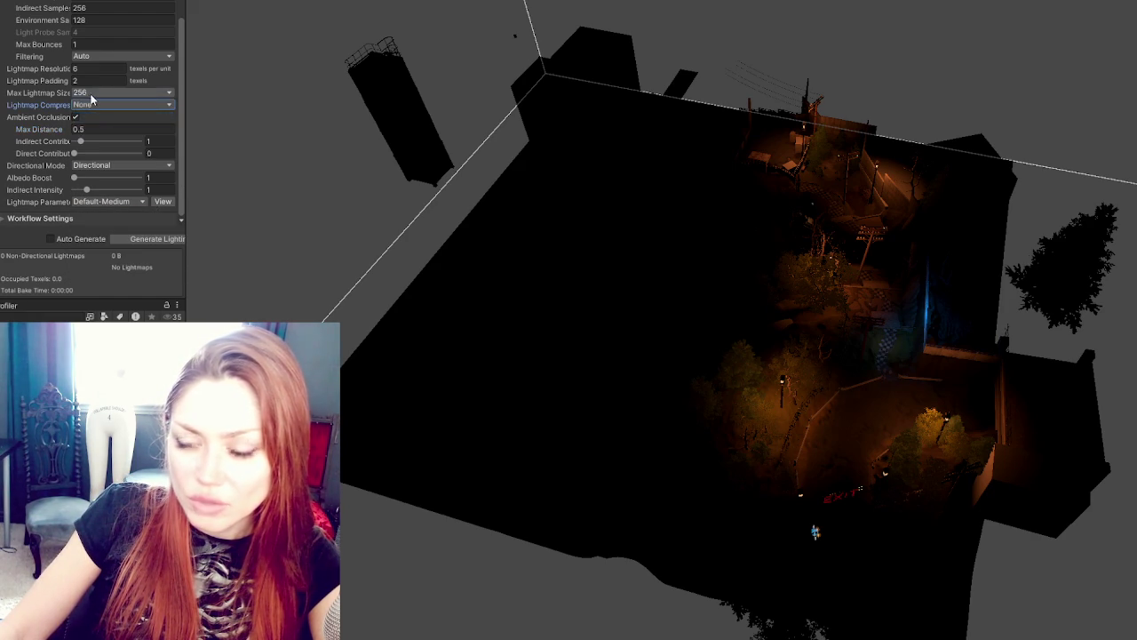
pyautogui.moveTo(186, 120)
pyautogui.mouseDown()
pyautogui.moveTo(257, 117)
pyautogui.moveTo(206, 119)
pyautogui.mouseUp()
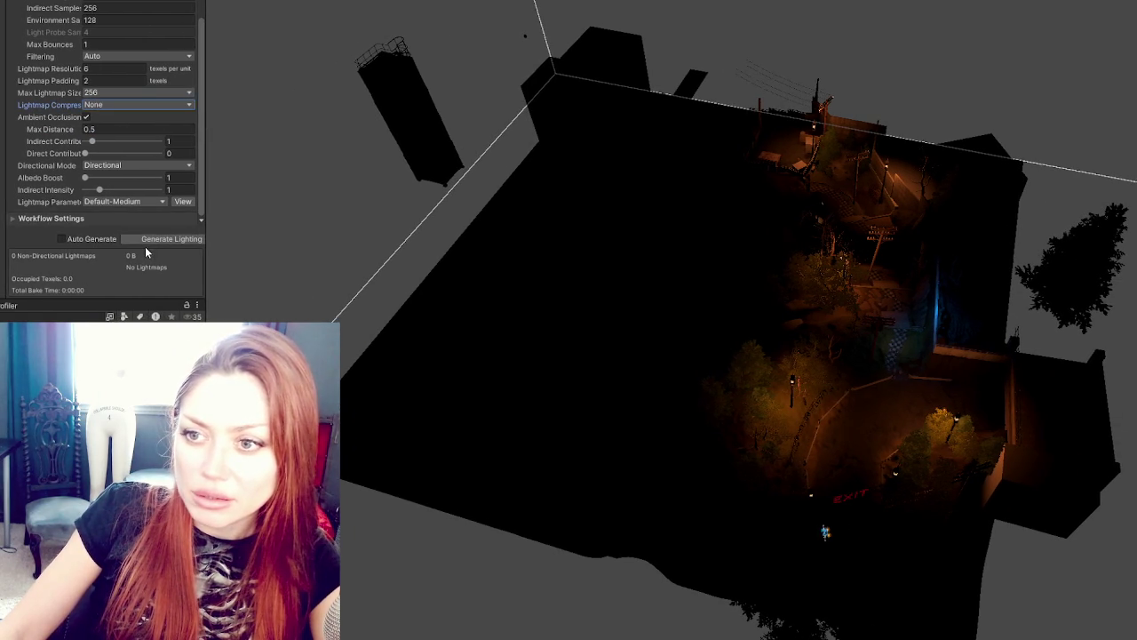
pyautogui.click(148, 239)
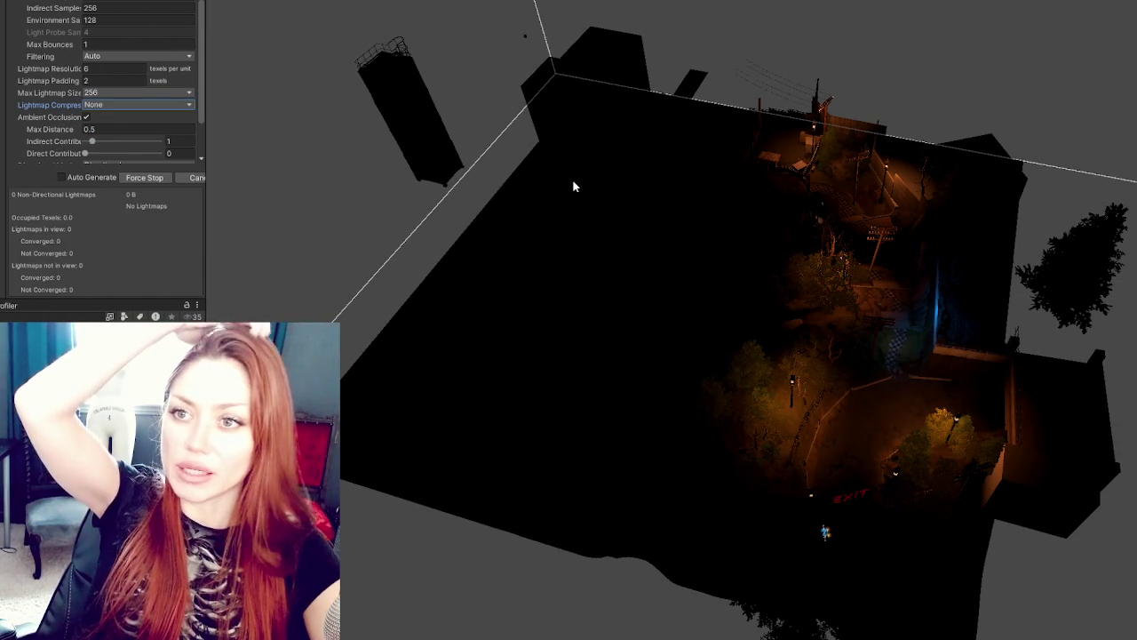
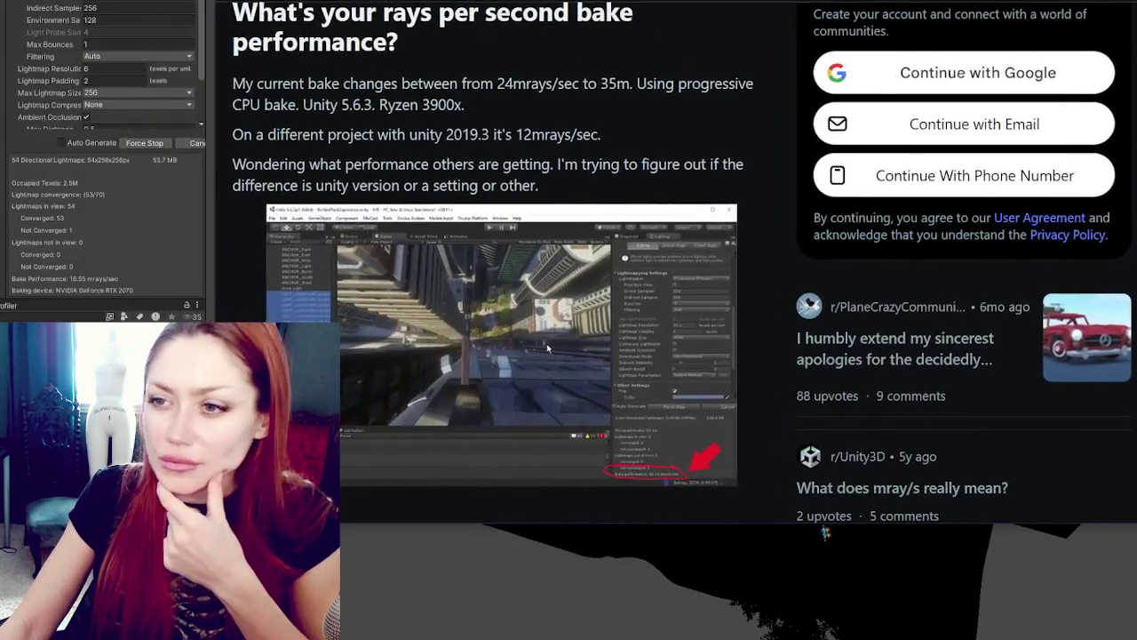
# Step: Scroll down the Reddit thread to the comments on lightmap bake speeds in mrays/sec
pyautogui.scroll(-6, 525, 96)
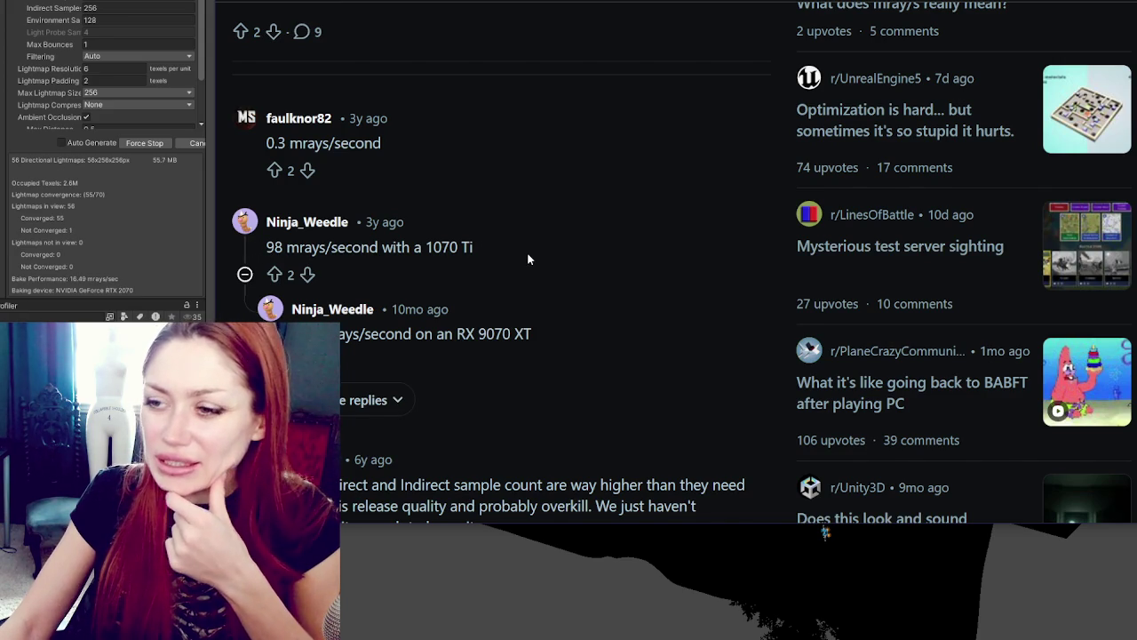
# Step: Skim the bake-speed comments, scroll back up to the original post, then return to Unity
pyautogui.scroll(-3, 497, 231)
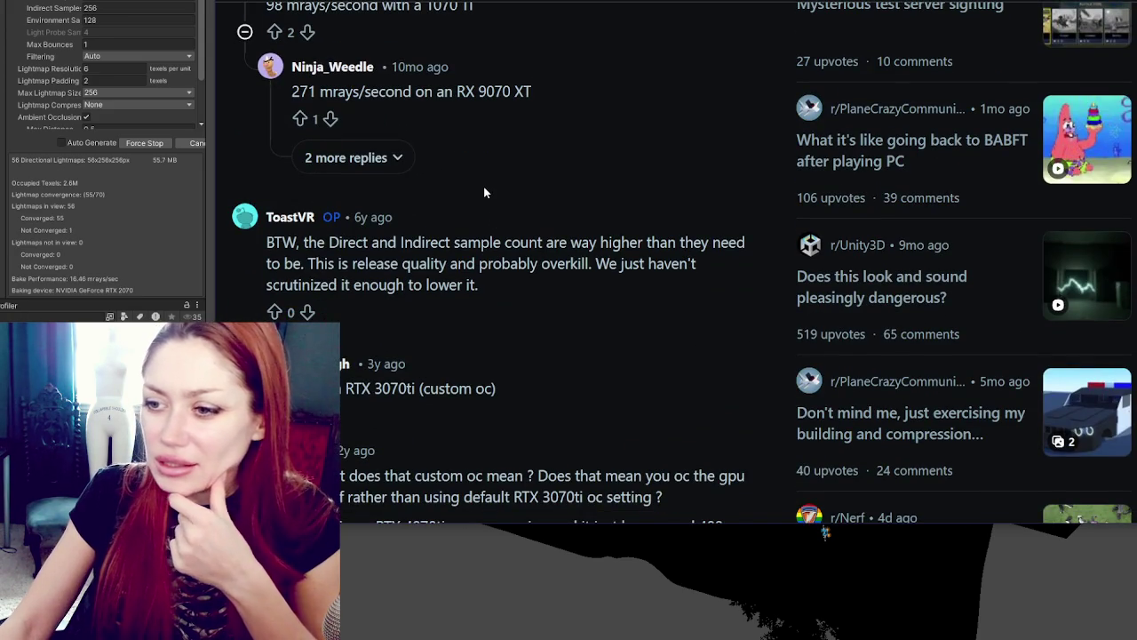
pyautogui.scroll(-4, 483, 192)
pyautogui.scroll(7, 484, 190)
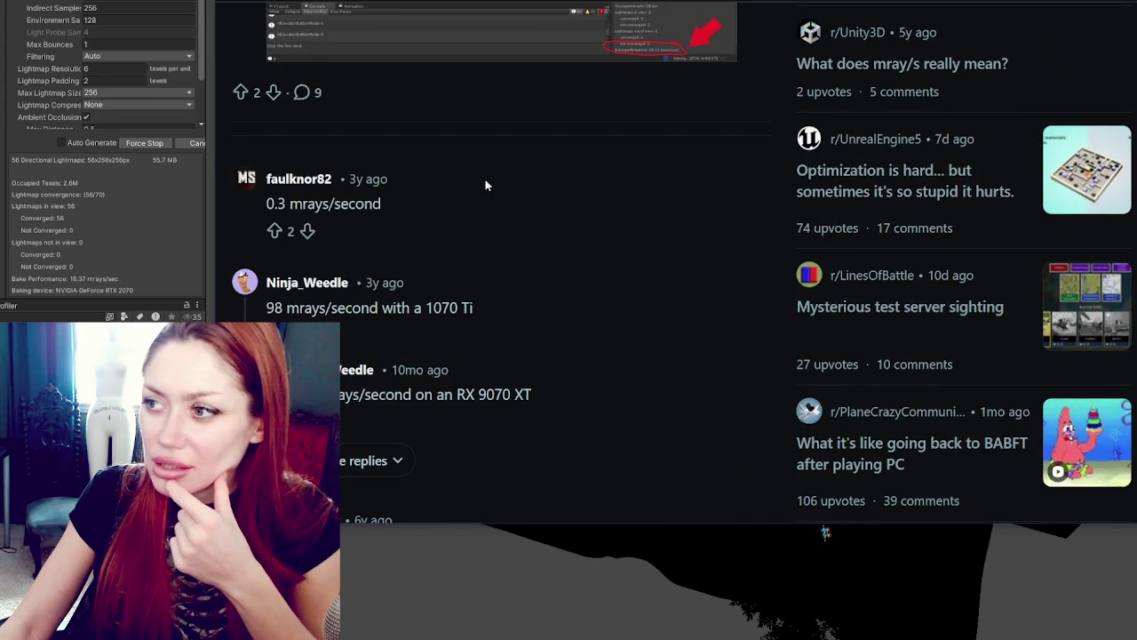
pyautogui.scroll(6, 485, 185)
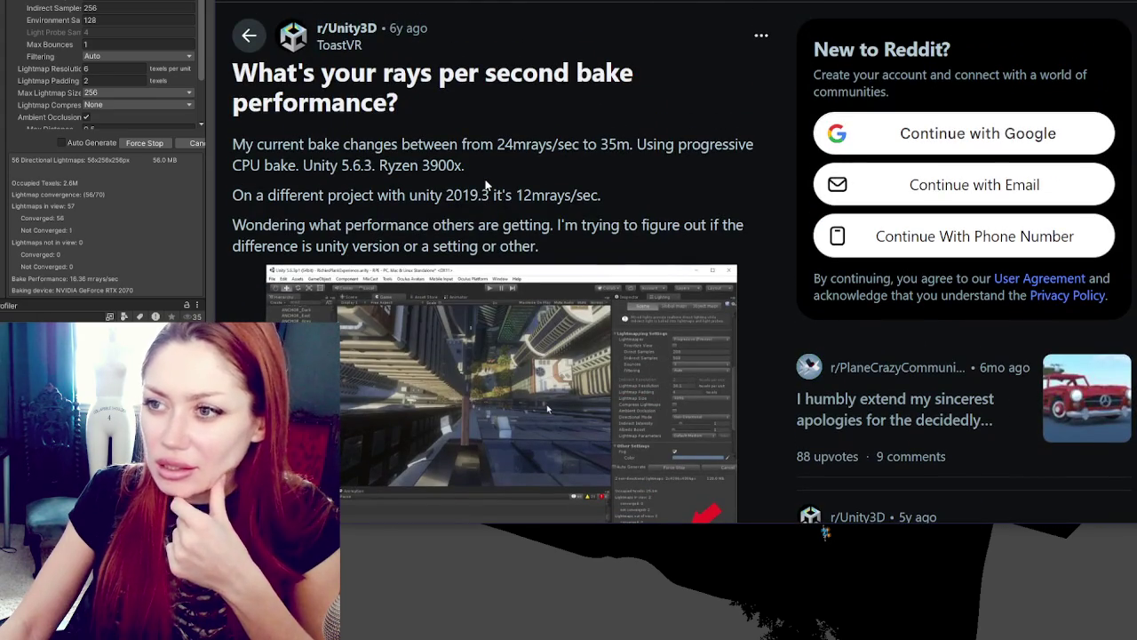
pyautogui.hotkey('alt', 'Tab')
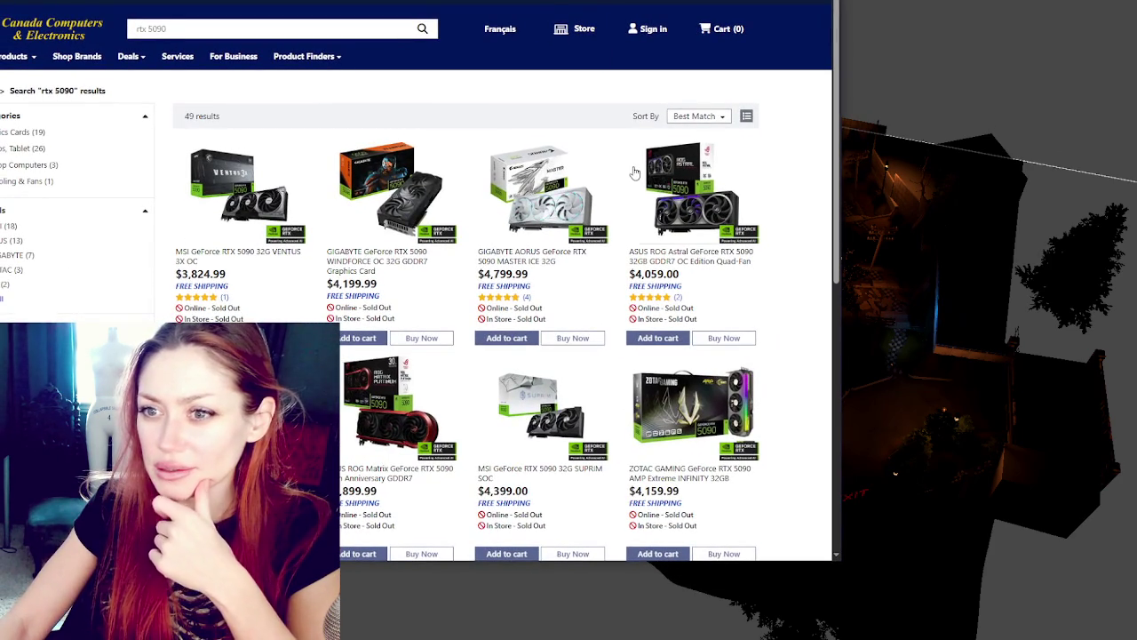
pyautogui.scroll(-1, 634, 172)
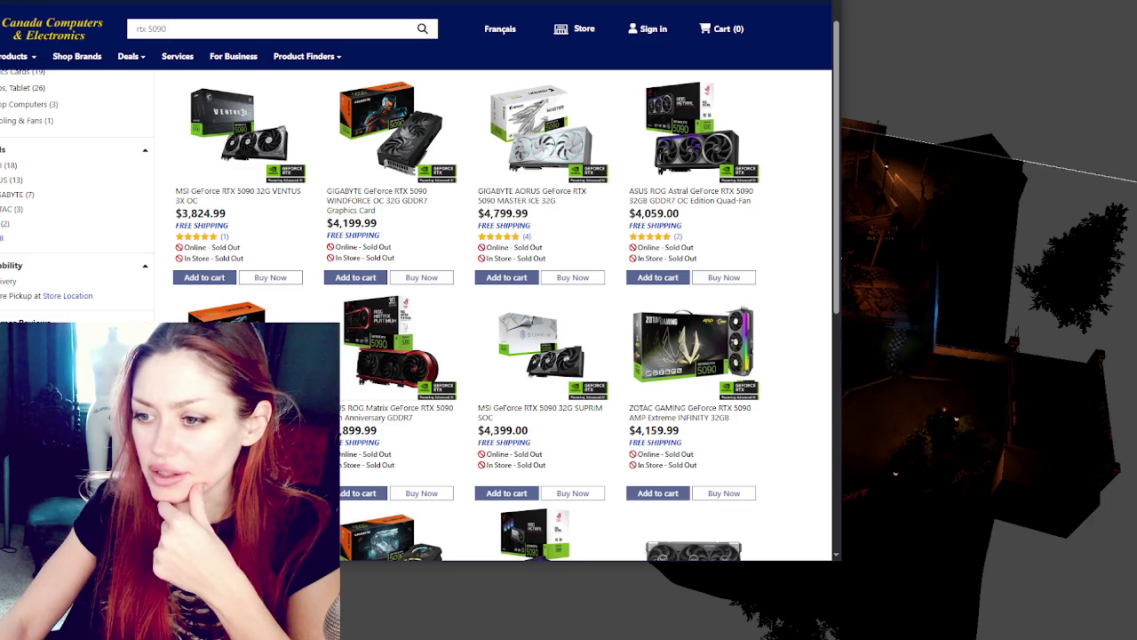
pyautogui.scroll(-1, 625, 394)
pyautogui.scroll(-1, 624, 393)
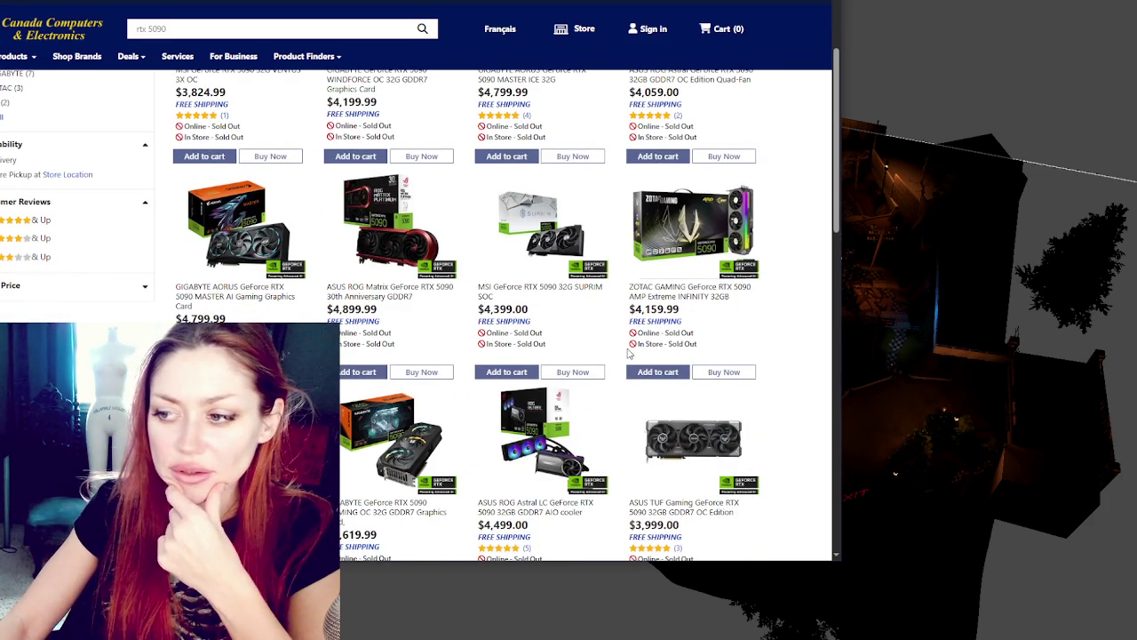
pyautogui.hotkey('alt', 'Tab')
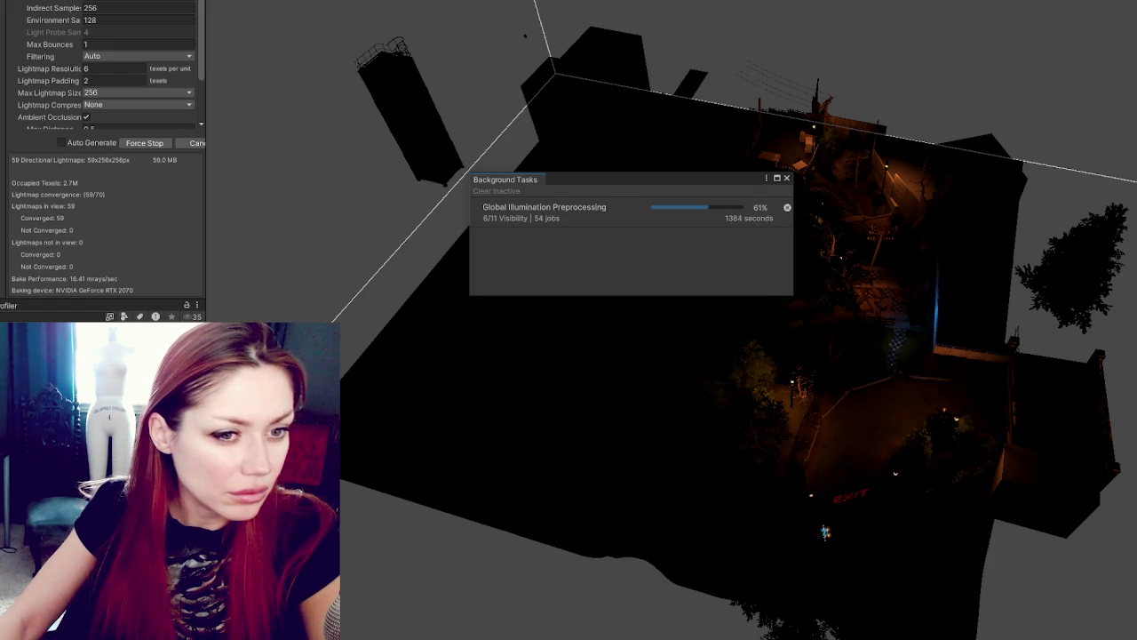
# Step: Bring the Unity Learn topics page back in front and shift its window left
pyautogui.hotkey('alt', 'Tab')
pyautogui.moveTo(722, 12); pyautogui.dragTo(574, 21)
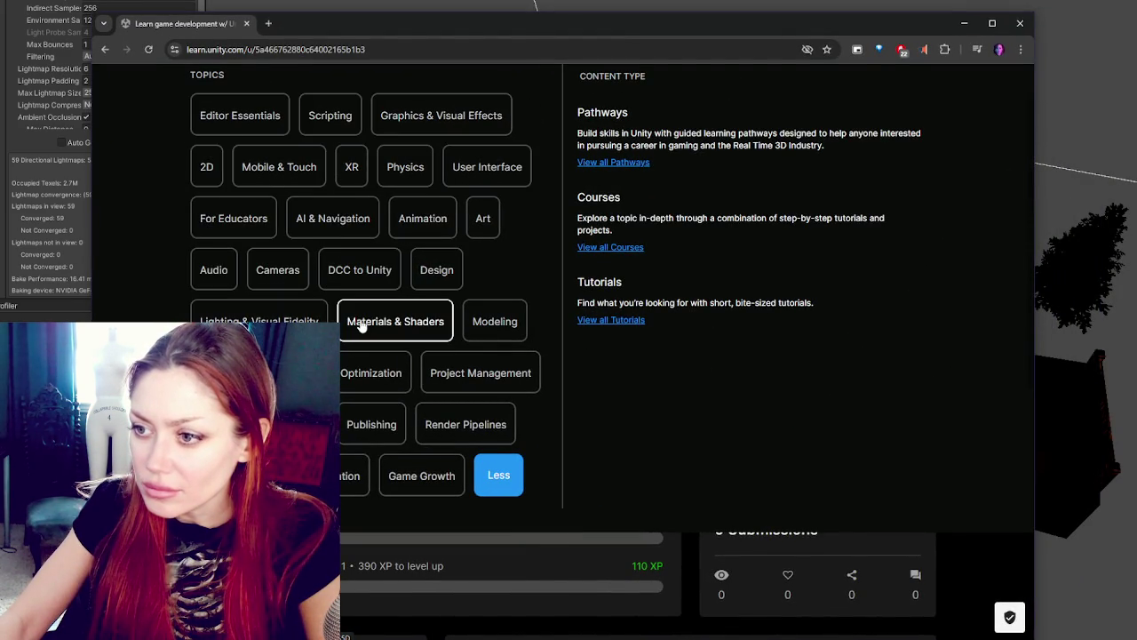
# Step: Filter Unity Learn to the Optimization topic and scroll down to Introduction to AssetBundles
pyautogui.click(399, 379)
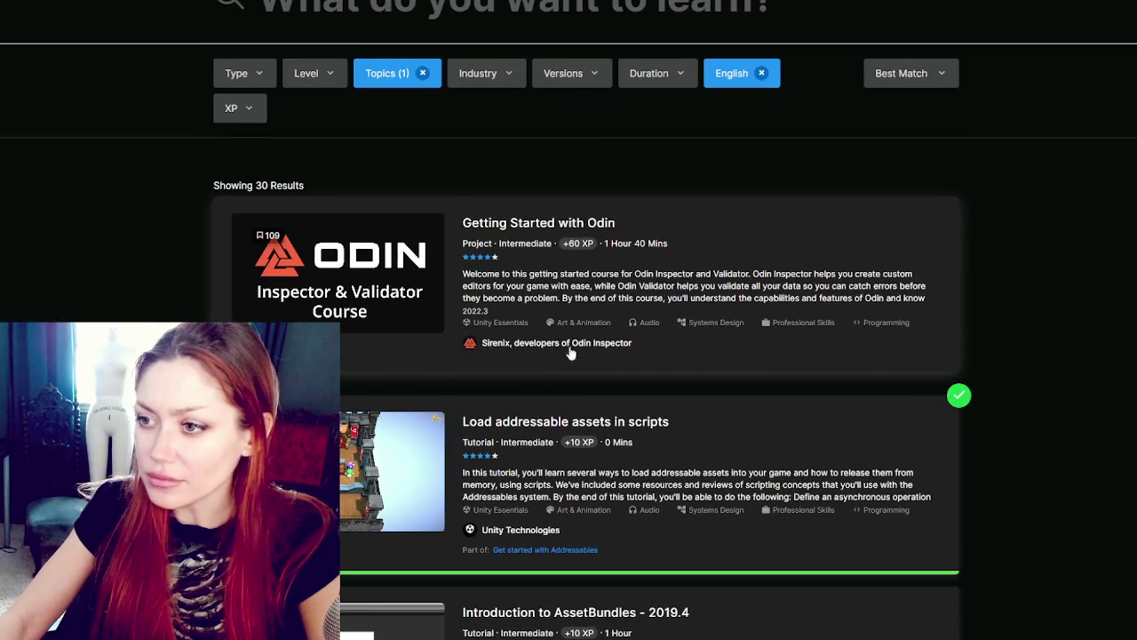
pyautogui.scroll(-1, 711, 229)
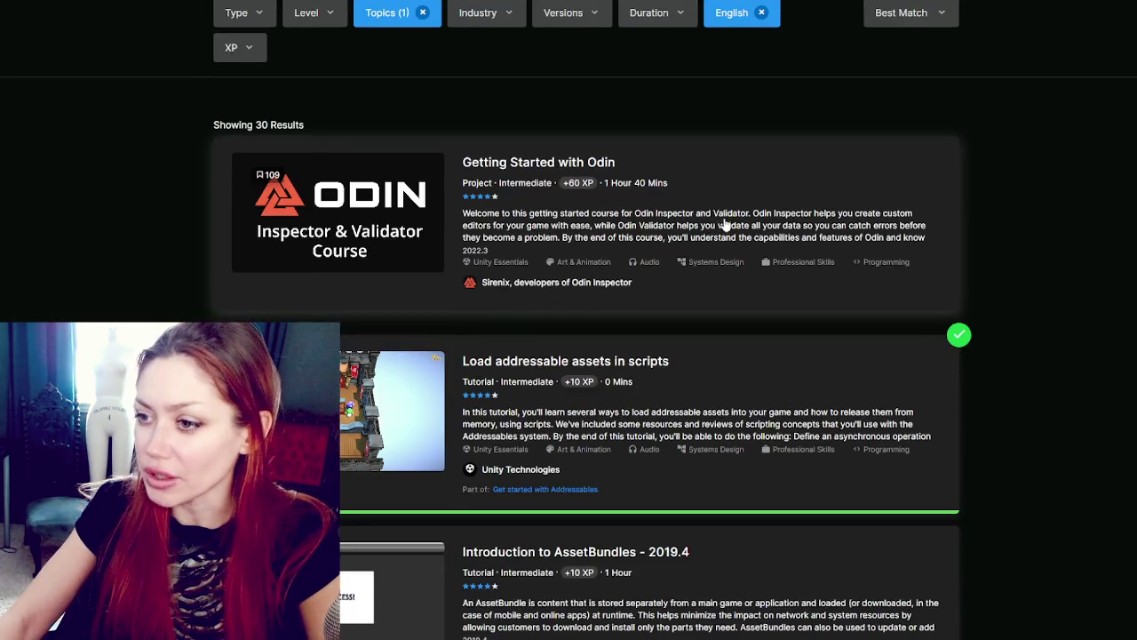
pyautogui.scroll(-2, 712, 230)
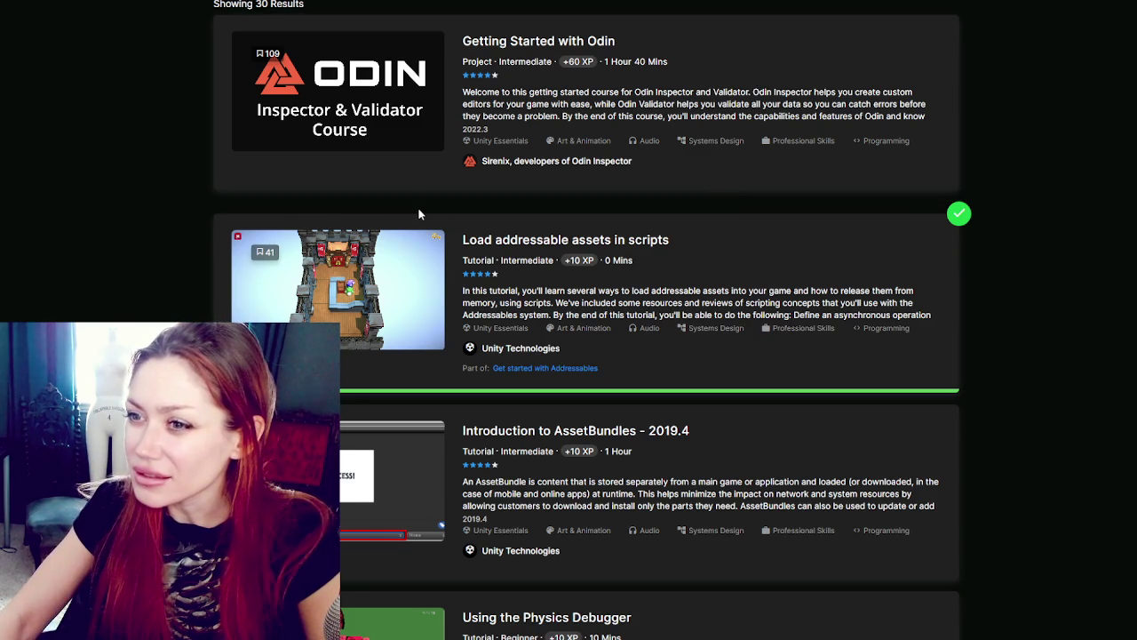
pyautogui.scroll(-3, 422, 208)
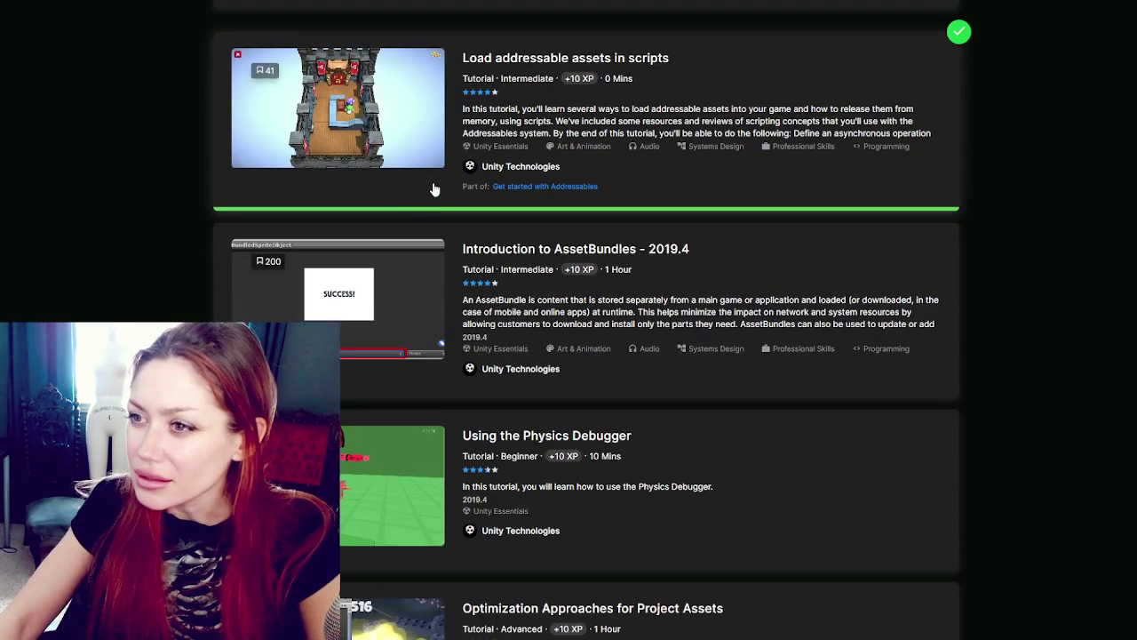
pyautogui.scroll(-2, 435, 188)
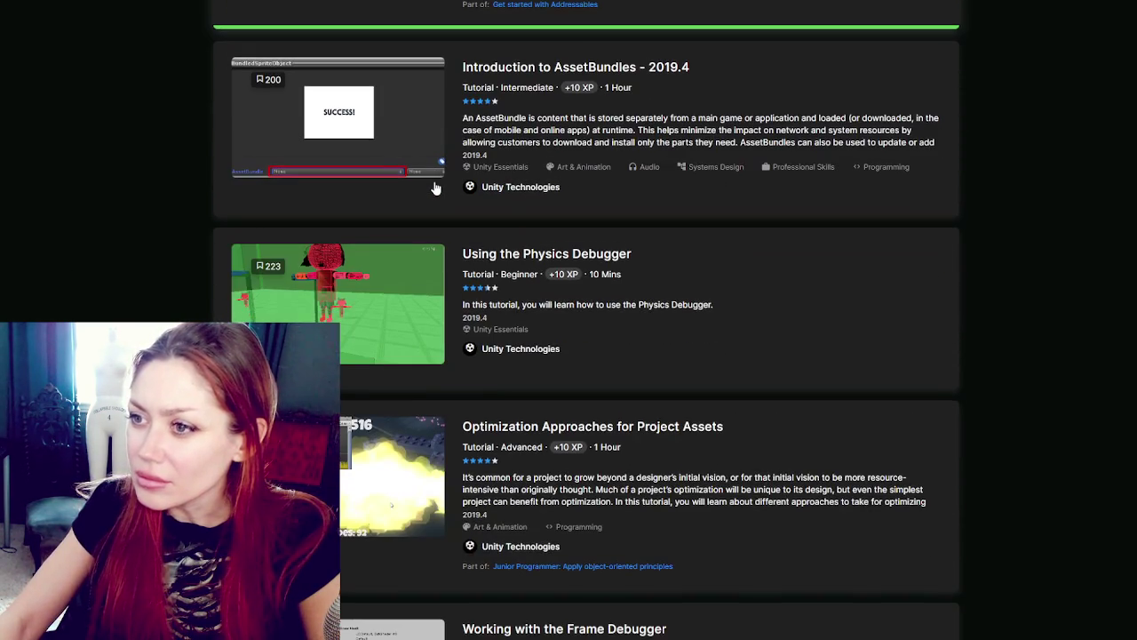
pyautogui.scroll(-2, 435, 188)
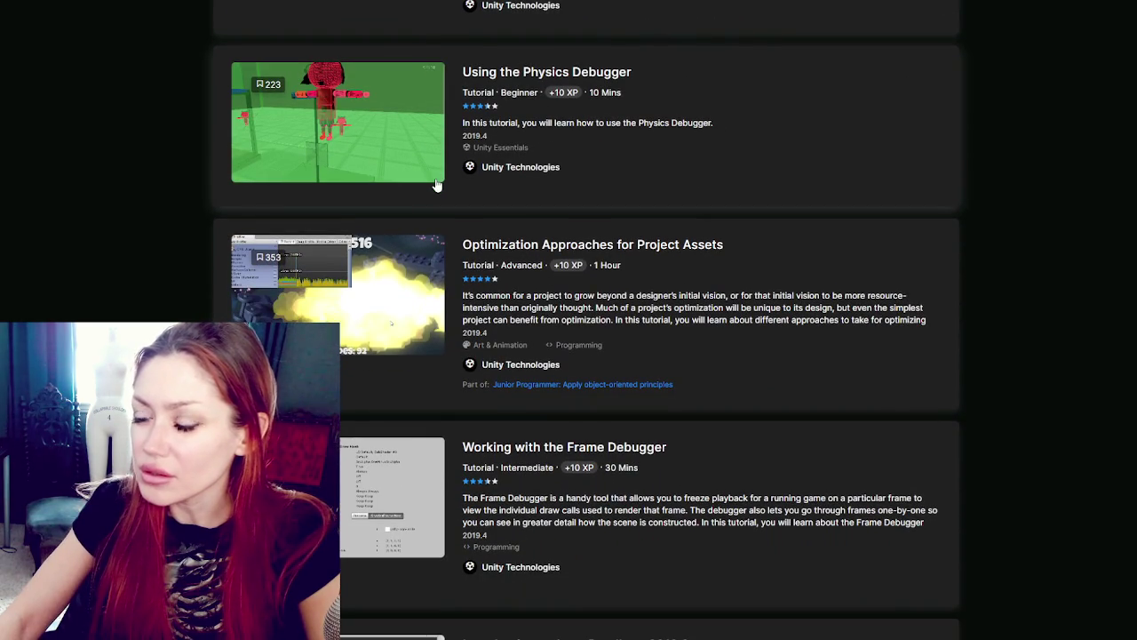
pyautogui.scroll(-2, 437, 185)
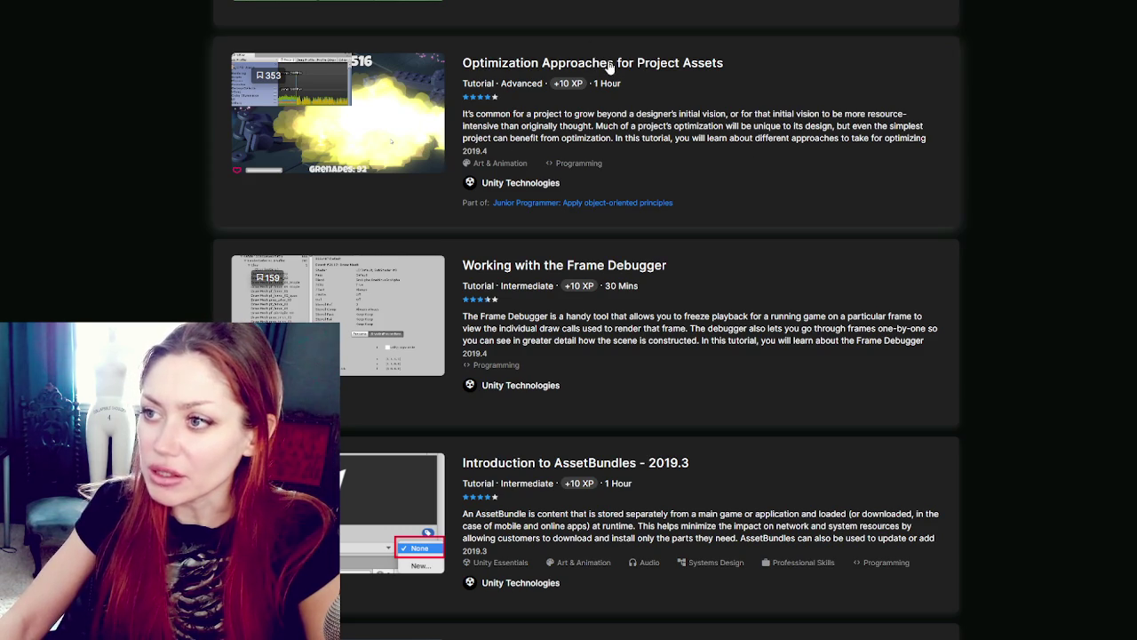
pyautogui.scroll(-1, 369, 149)
pyautogui.scroll(-1, 368, 150)
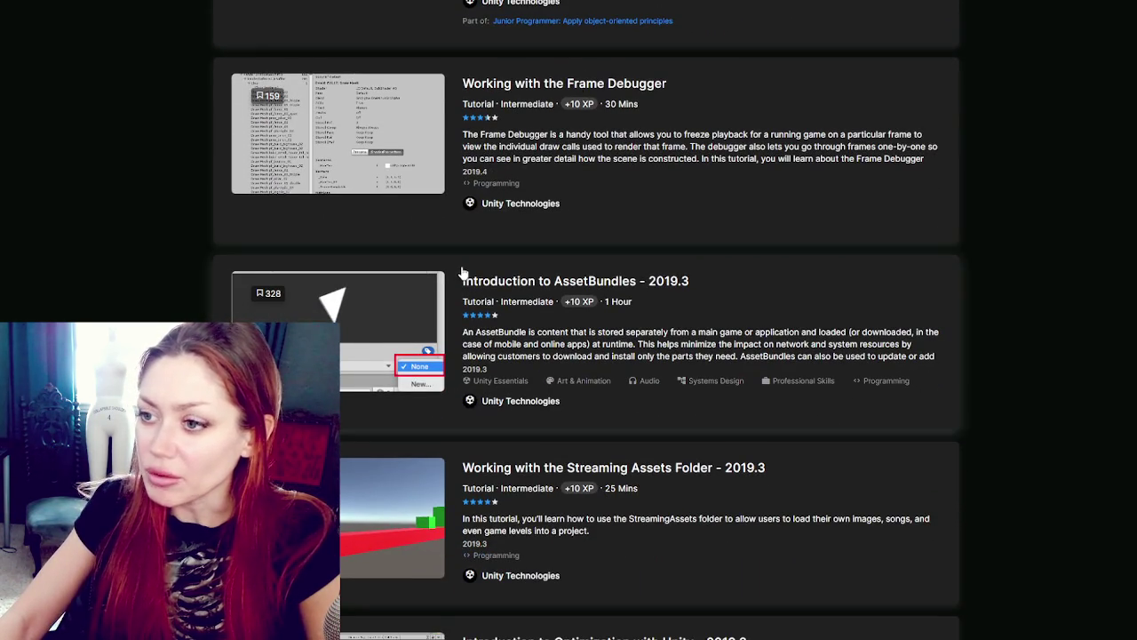
pyautogui.scroll(-1, 454, 271)
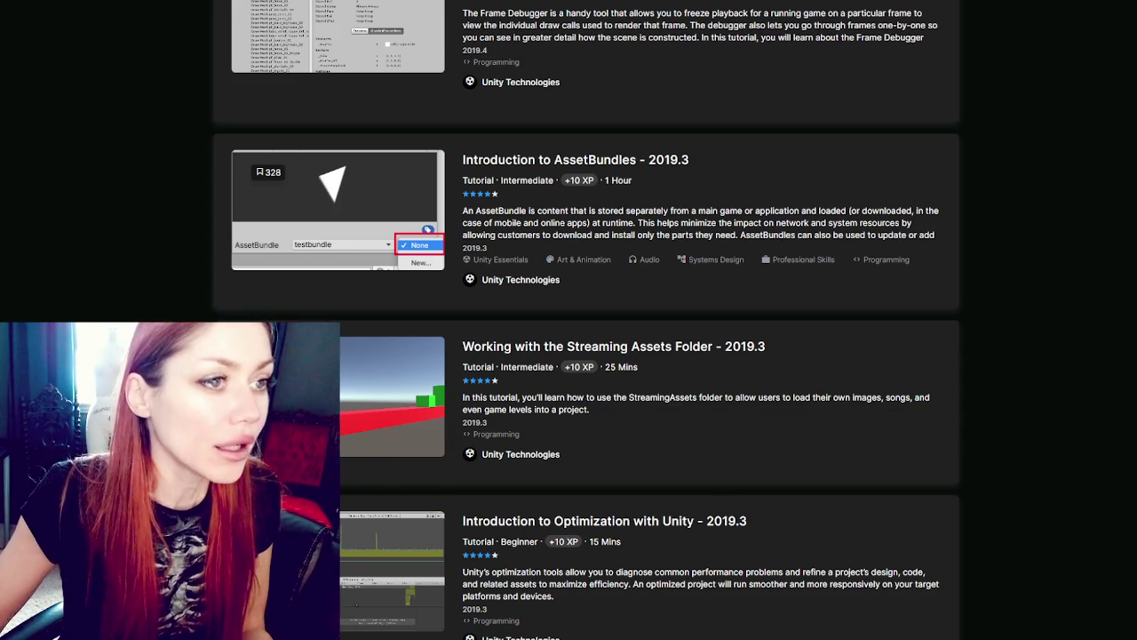
pyautogui.hotkey('alt', 'Tab')
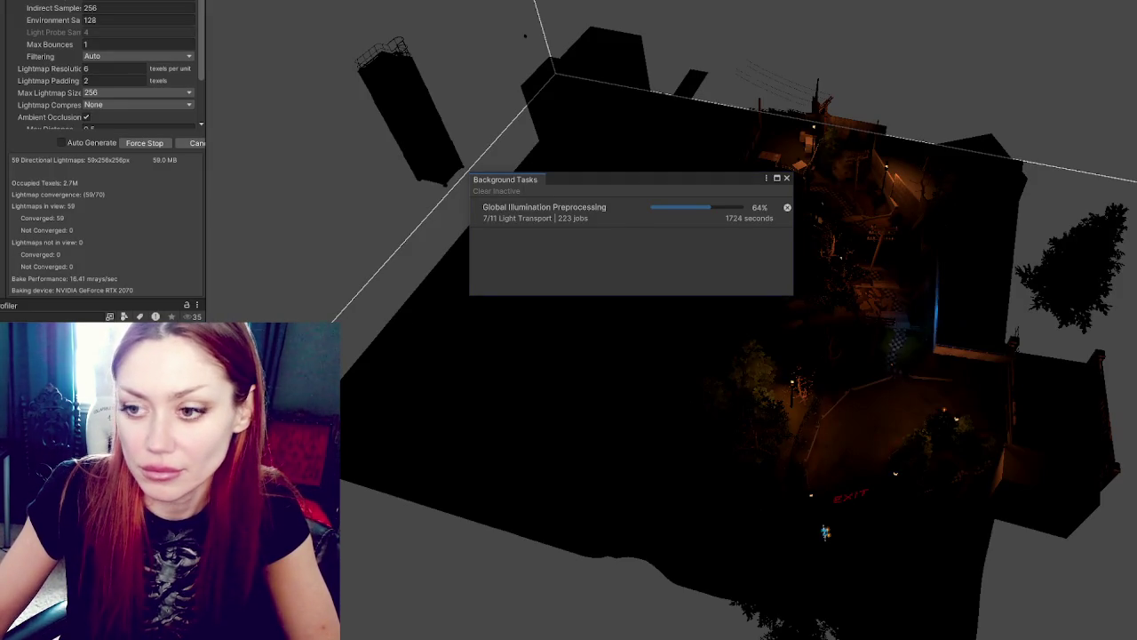
pyautogui.hotkey('alt', 'Tab')
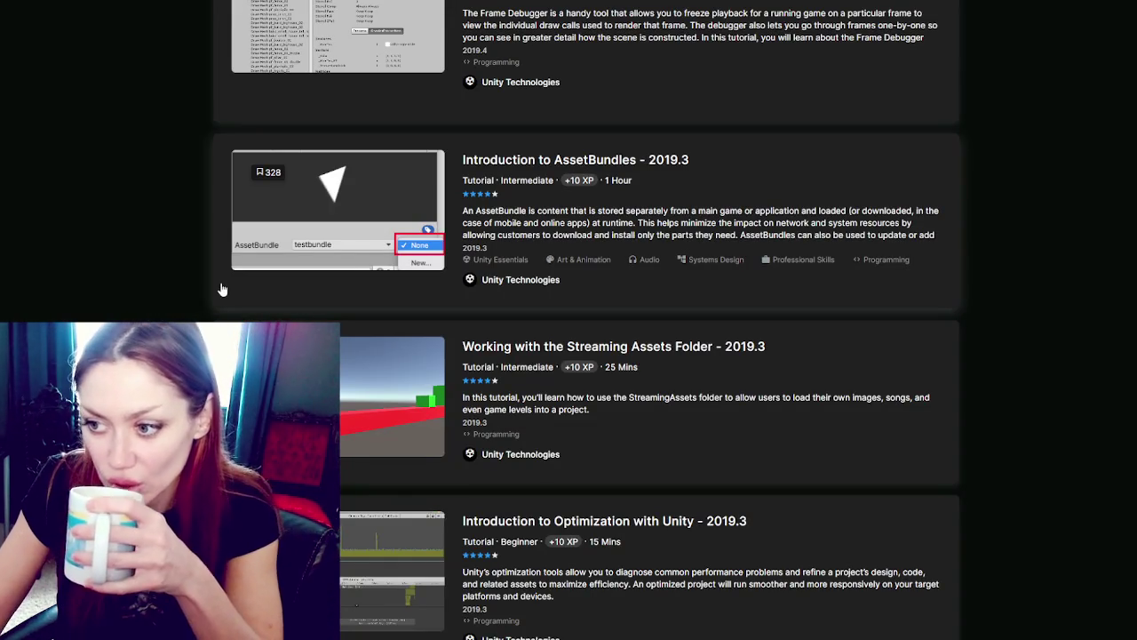
# Step: Load more results and open the Optimization and Frame Debugger tutorials in new tabs
pyautogui.scroll(-3, 267, 291)
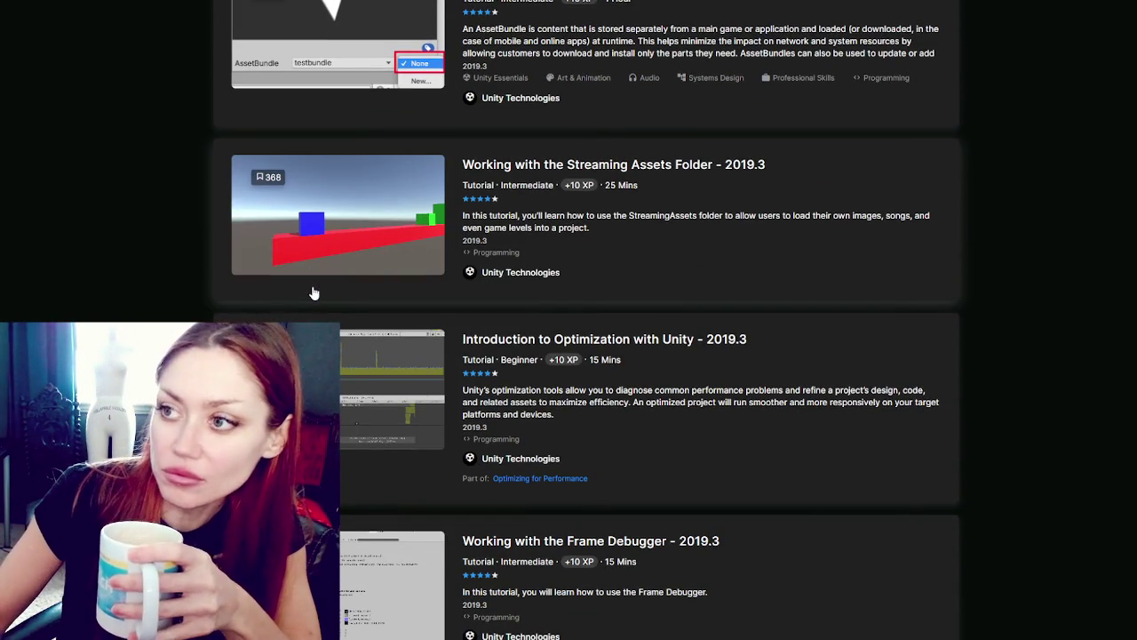
pyautogui.scroll(-4, 539, 129)
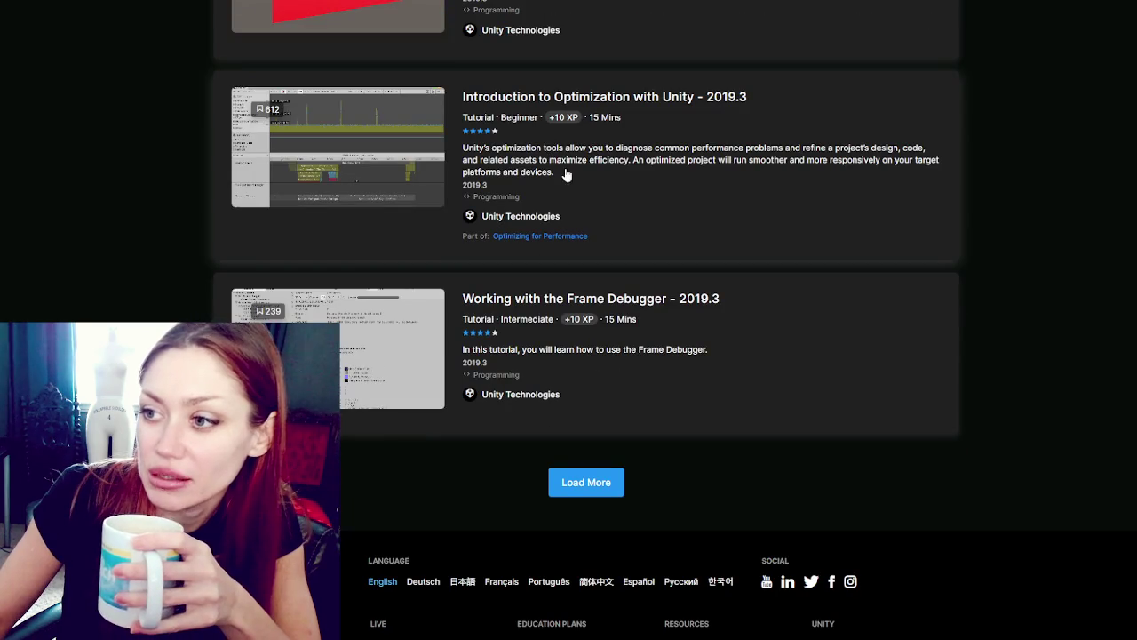
pyautogui.click(586, 481)
pyautogui.rightClick(598, 104)
pyautogui.press('Escape')
pyautogui.scroll(-2, 710, 207)
pyautogui.rightClick(666, 122)
pyautogui.press('Escape')
# Step: Open Fixing Performance Problems and the Retopology tutorial in new tabs
pyautogui.scroll(-2, 674, 124)
pyautogui.scroll(-3, 676, 127)
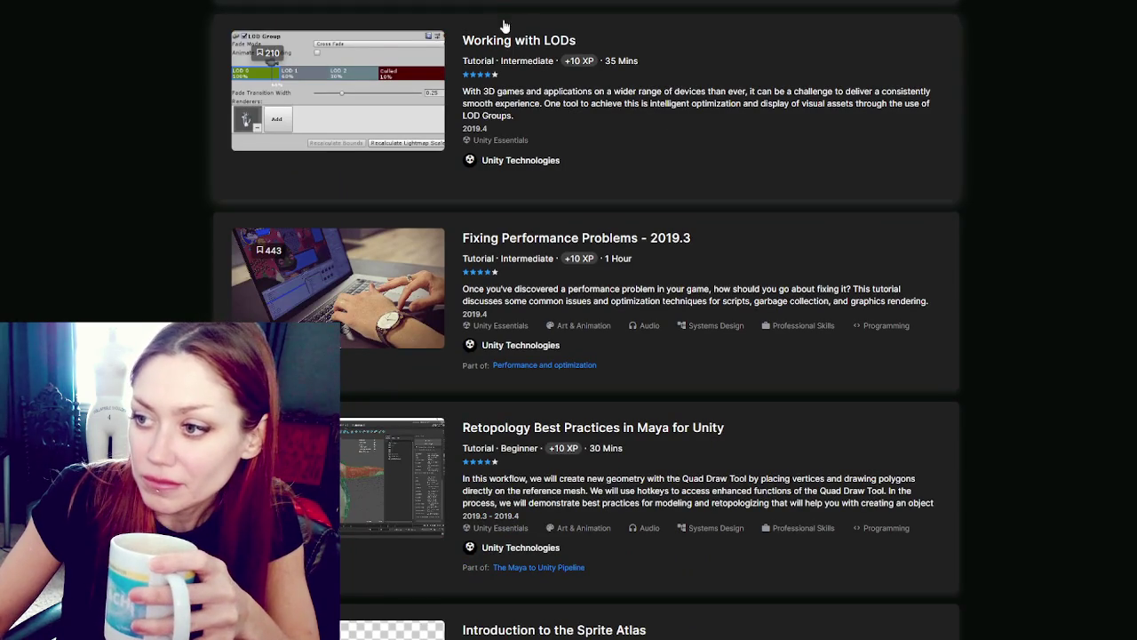
pyautogui.scroll(-2, 676, 127)
pyautogui.rightClick(657, 118)
pyautogui.press('Escape')
pyautogui.scroll(-1, 657, 118)
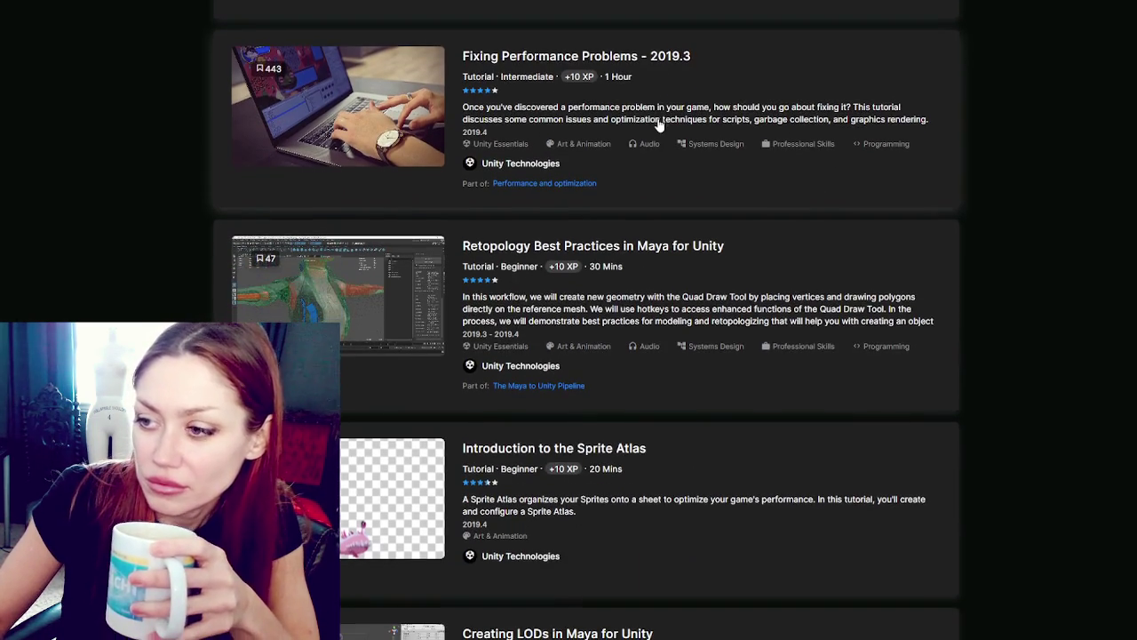
pyautogui.scroll(-2, 658, 118)
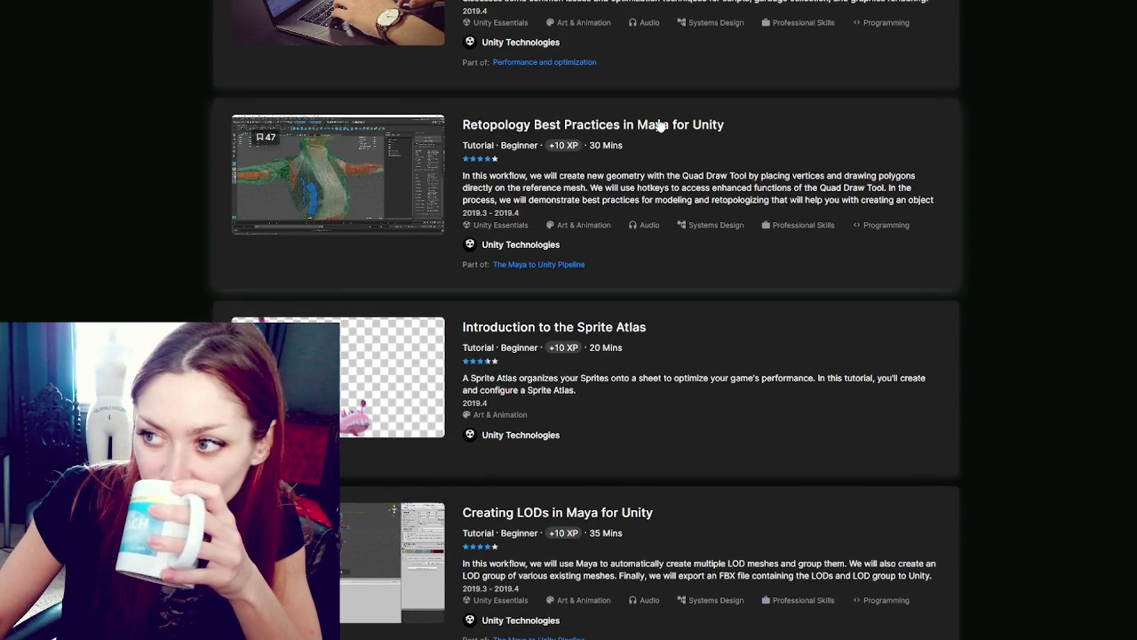
pyautogui.rightClick(660, 126)
pyautogui.press('Escape')
# Step: Scroll further and open Live Session Recording and the Performance and optimization course in new tabs
pyautogui.scroll(-3, 673, 125)
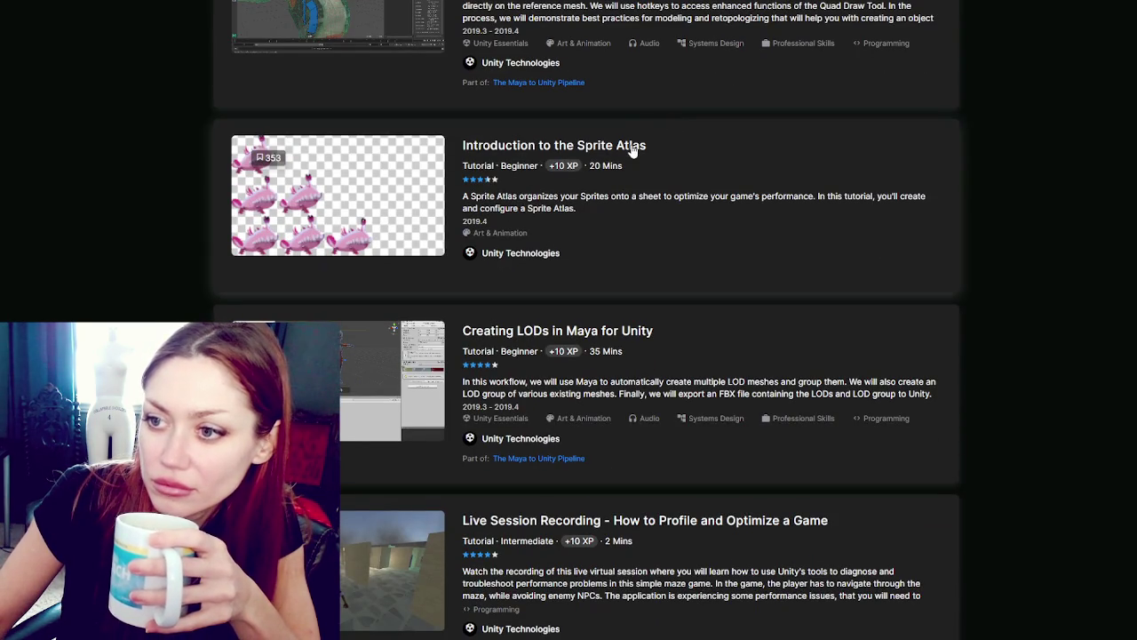
pyautogui.scroll(-4, 633, 150)
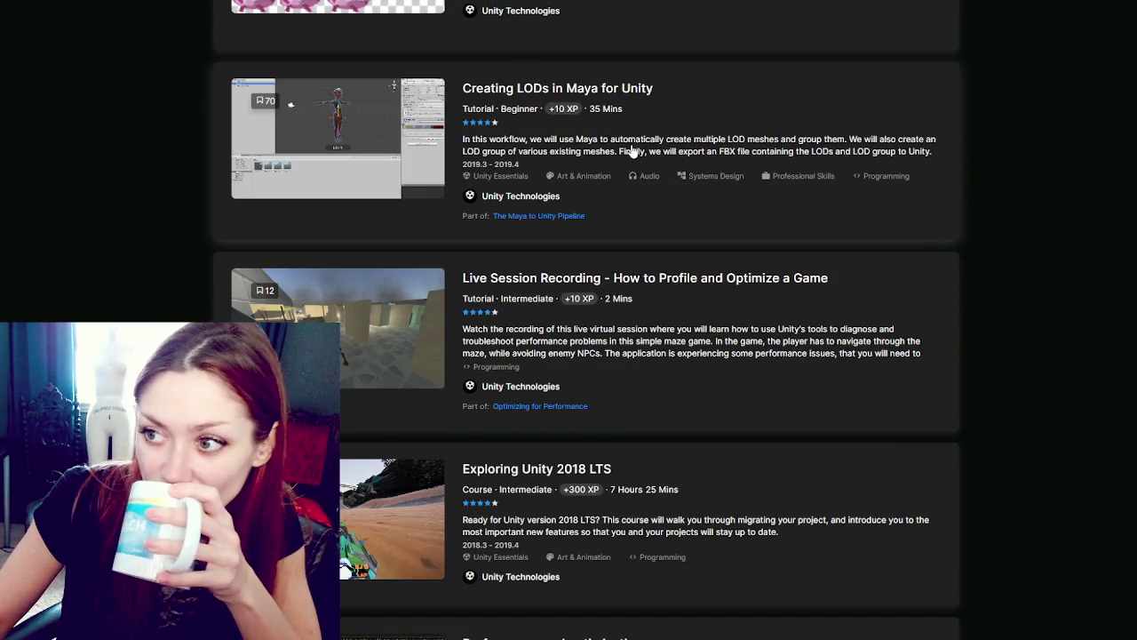
pyautogui.scroll(-2, 631, 150)
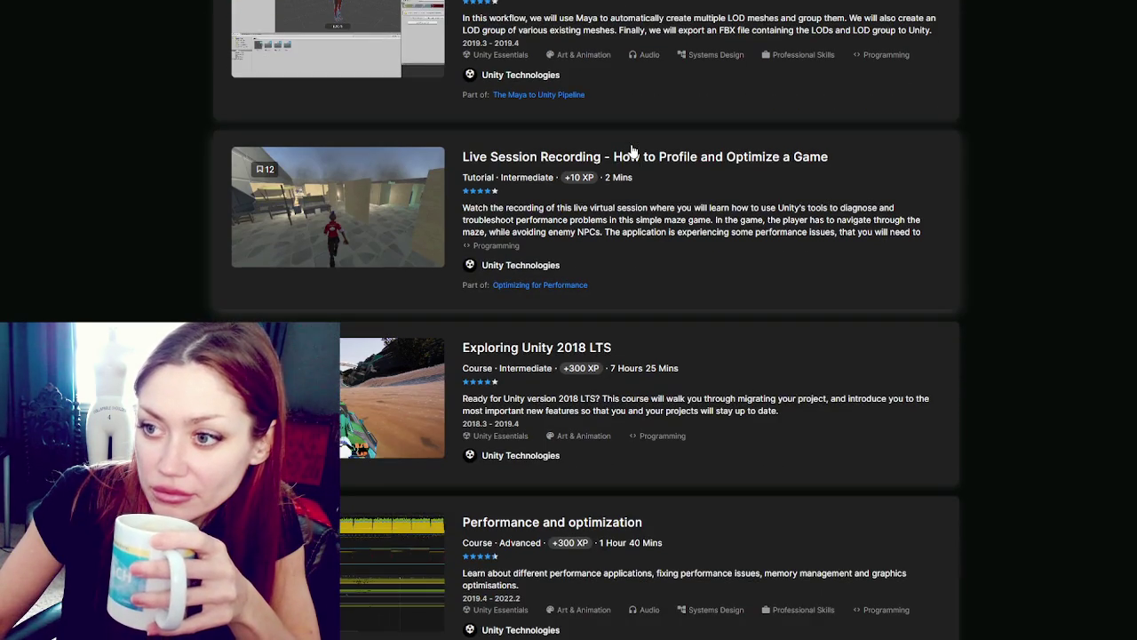
pyautogui.scroll(-1, 632, 150)
pyautogui.scroll(1, 632, 150)
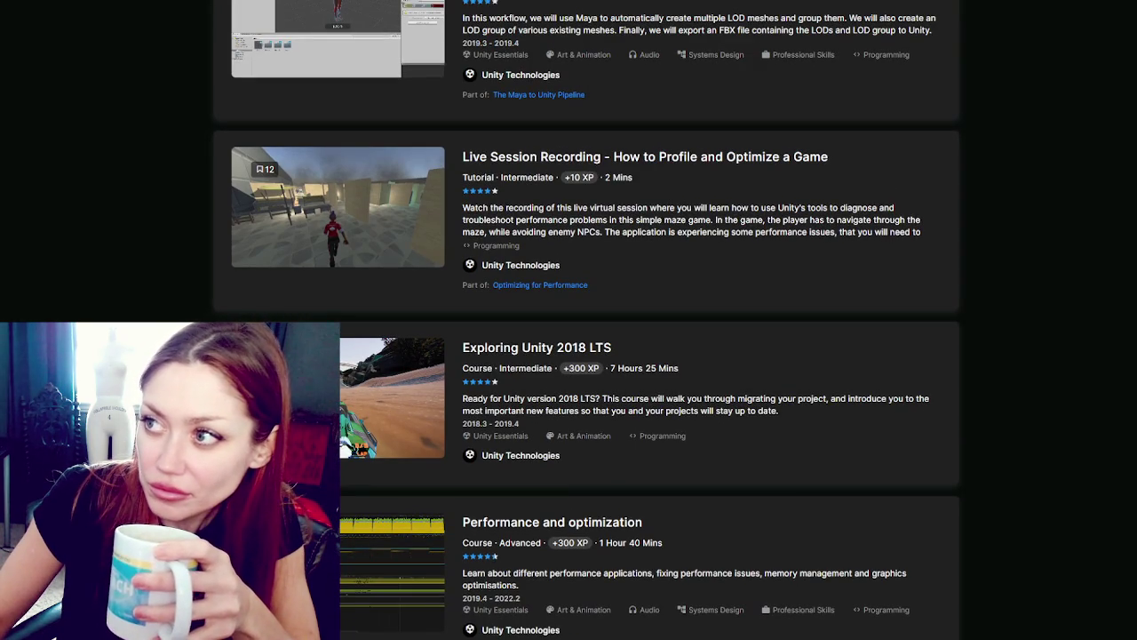
pyautogui.scroll(-1, 699, 7)
pyautogui.scroll(1, 699, 7)
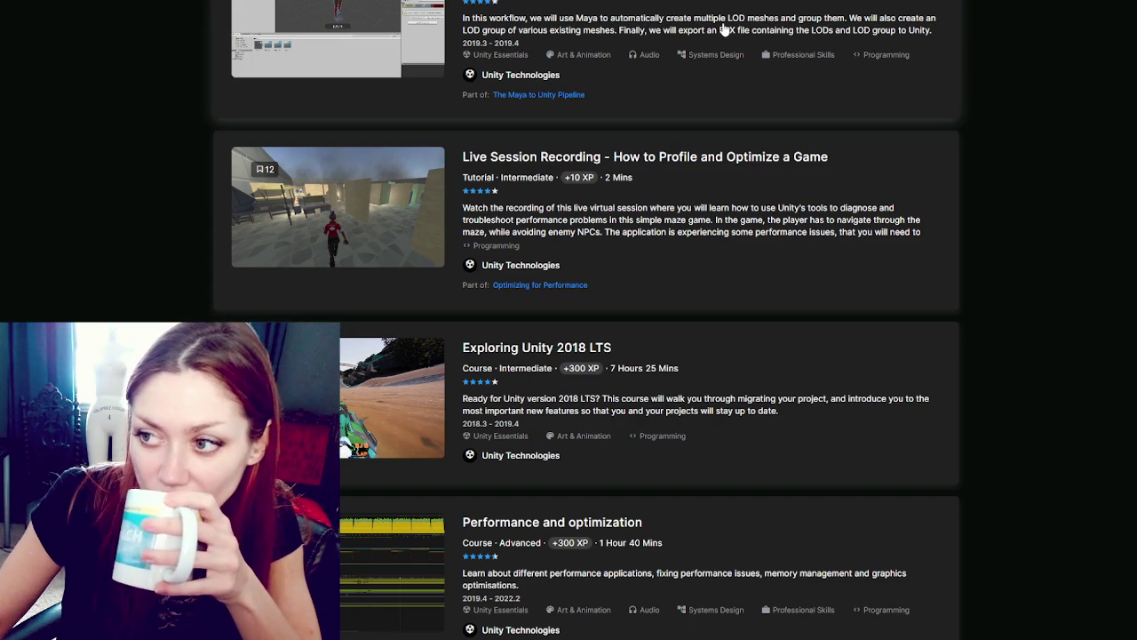
pyautogui.rightClick(734, 158)
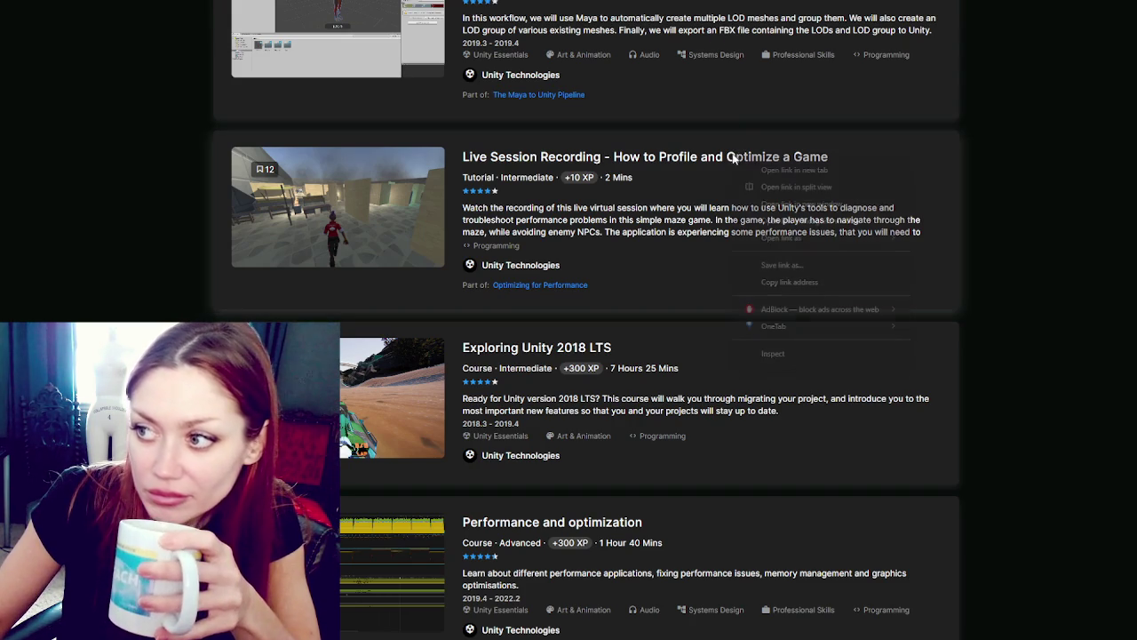
pyautogui.scroll(-2, 716, 111)
pyautogui.scroll(-2, 716, 111)
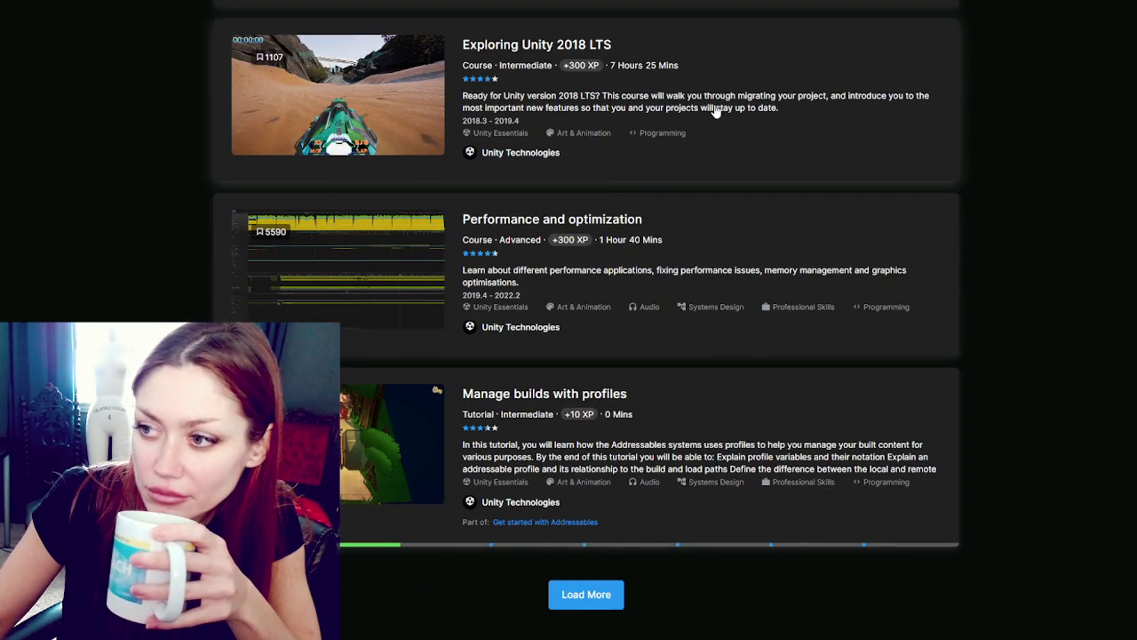
pyautogui.rightClick(574, 219)
pyautogui.press('Escape')
# Step: Load more results, open Optimizing for Performance and the Memory Profiler tutorial, and scroll to Creating LODs in Maya
pyautogui.click(586, 594)
pyautogui.scroll(-3, 702, 296)
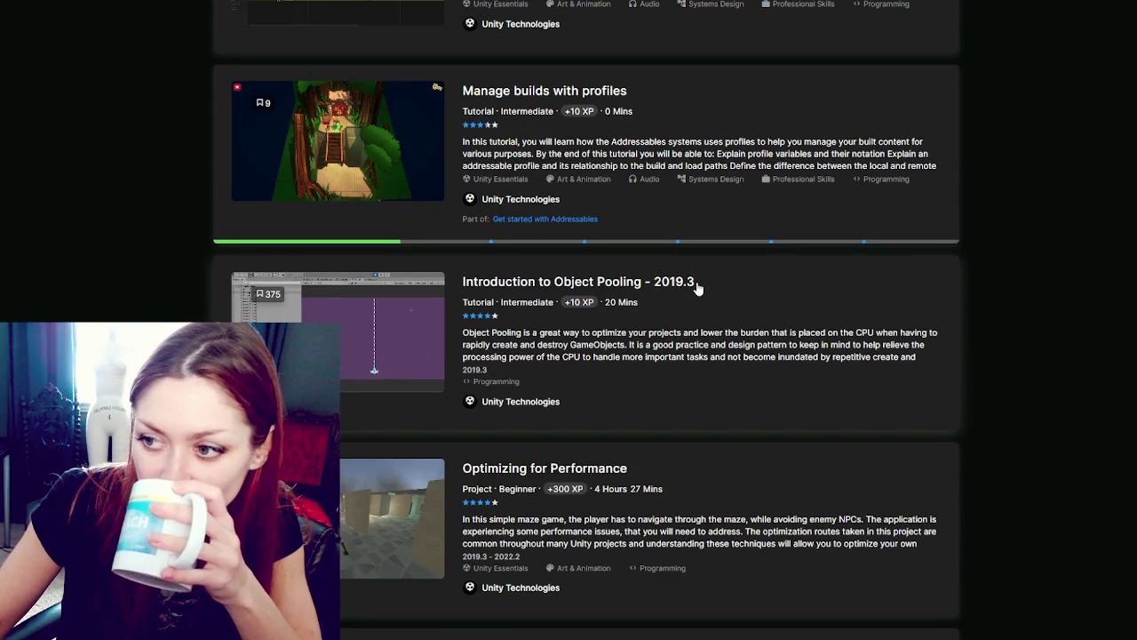
pyautogui.scroll(-2, 699, 287)
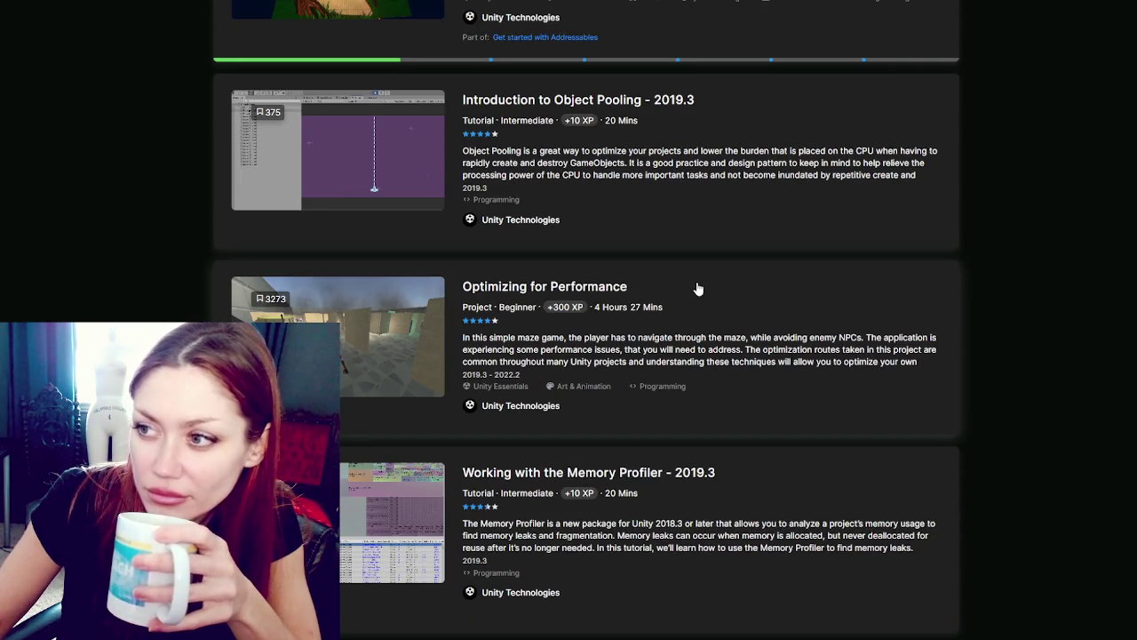
pyautogui.scroll(-2, 698, 289)
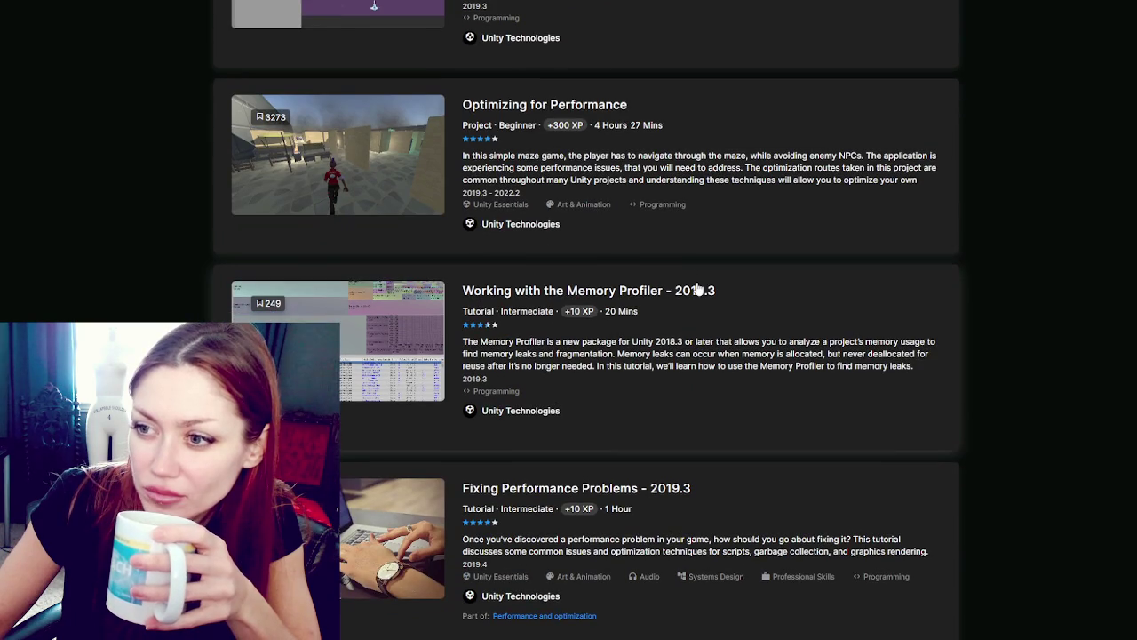
pyautogui.rightClick(576, 108)
pyautogui.scroll(-1, 780, 221)
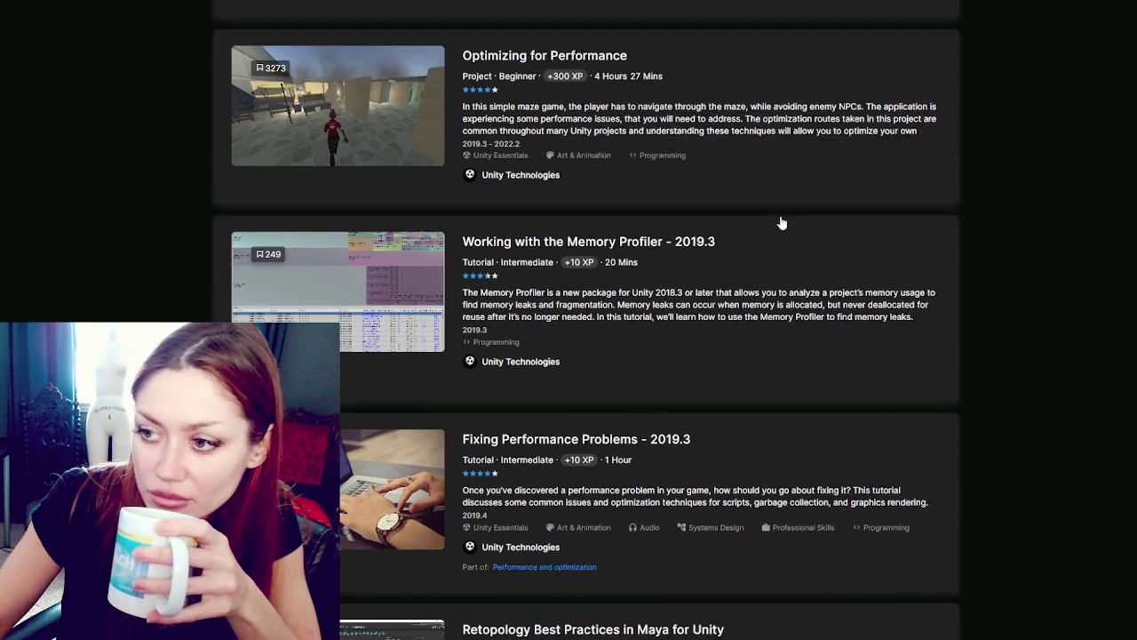
pyautogui.scroll(-2, 782, 222)
pyautogui.rightClick(619, 49)
pyautogui.press('Escape')
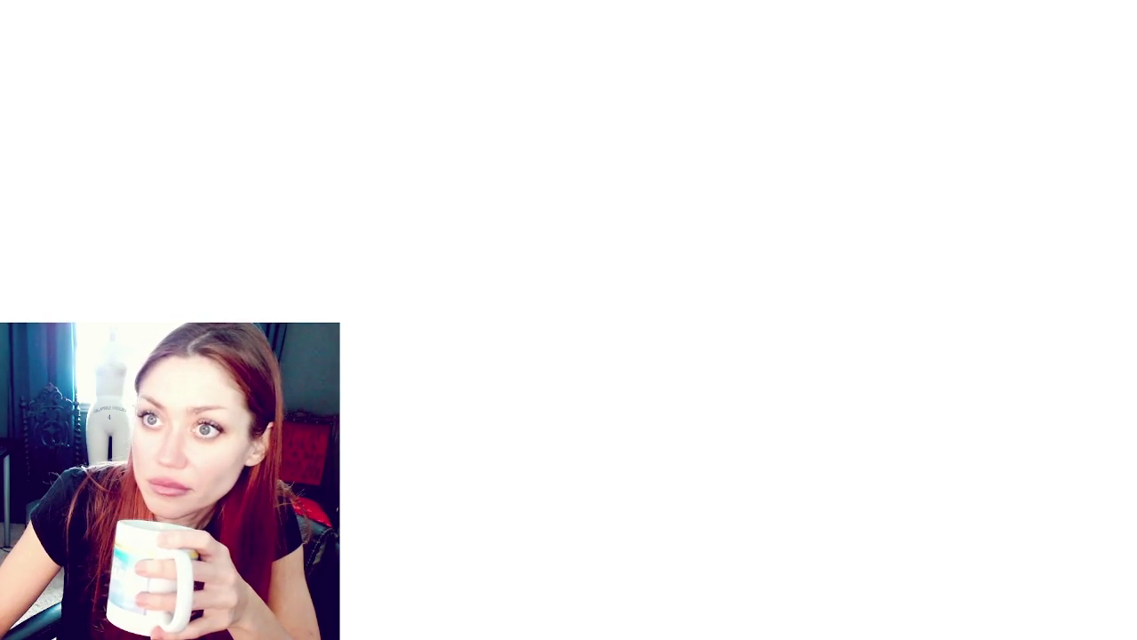
pyautogui.scroll(-1, 531, 152)
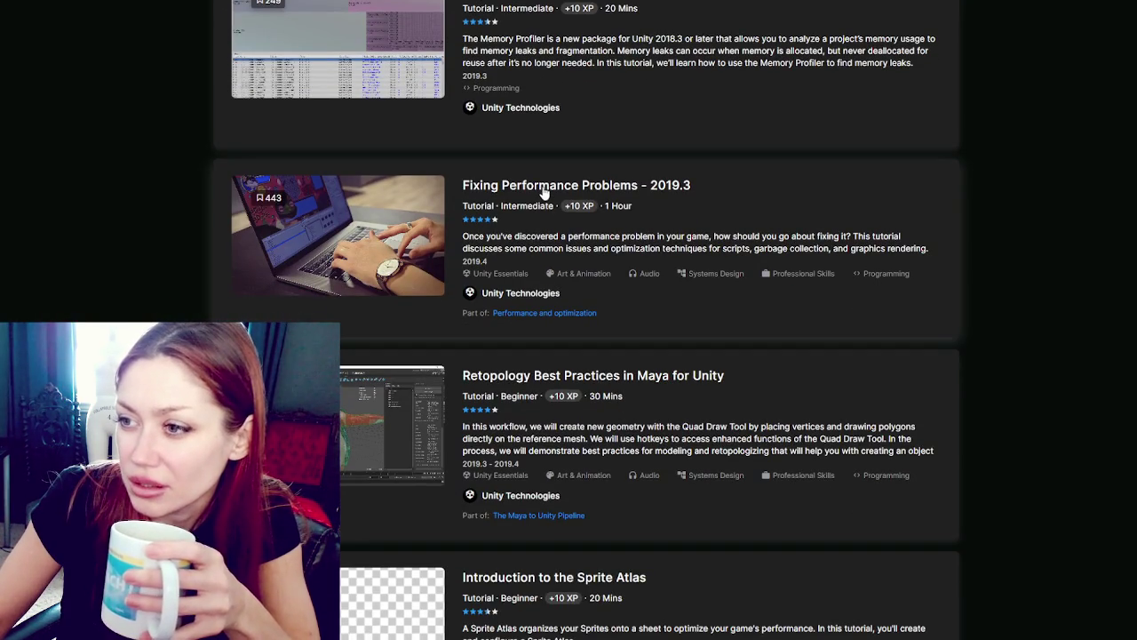
pyautogui.scroll(-7, 545, 191)
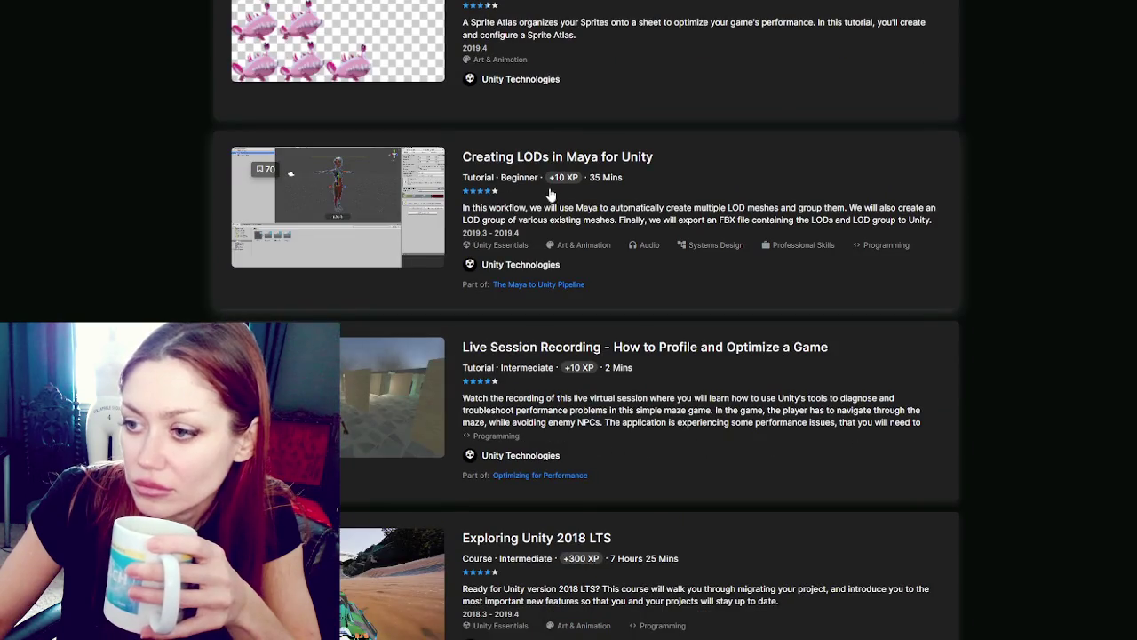
pyautogui.scroll(-6, 549, 195)
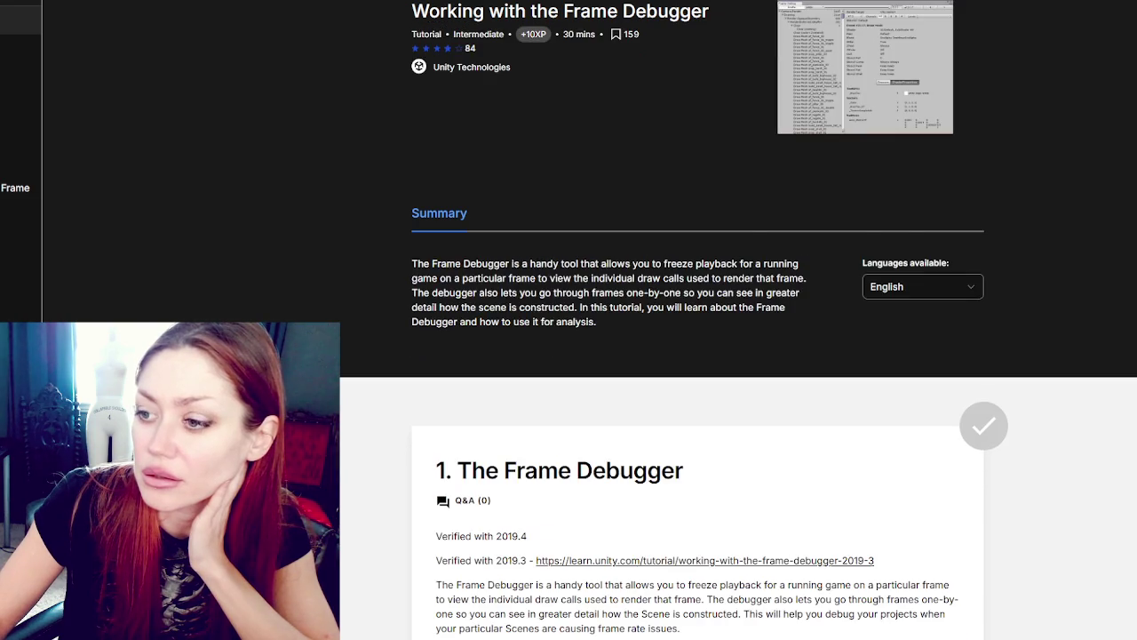
# Step: Scroll through the Working with the Frame Debugger tutorial page
pyautogui.scroll(-5, 273, 100)
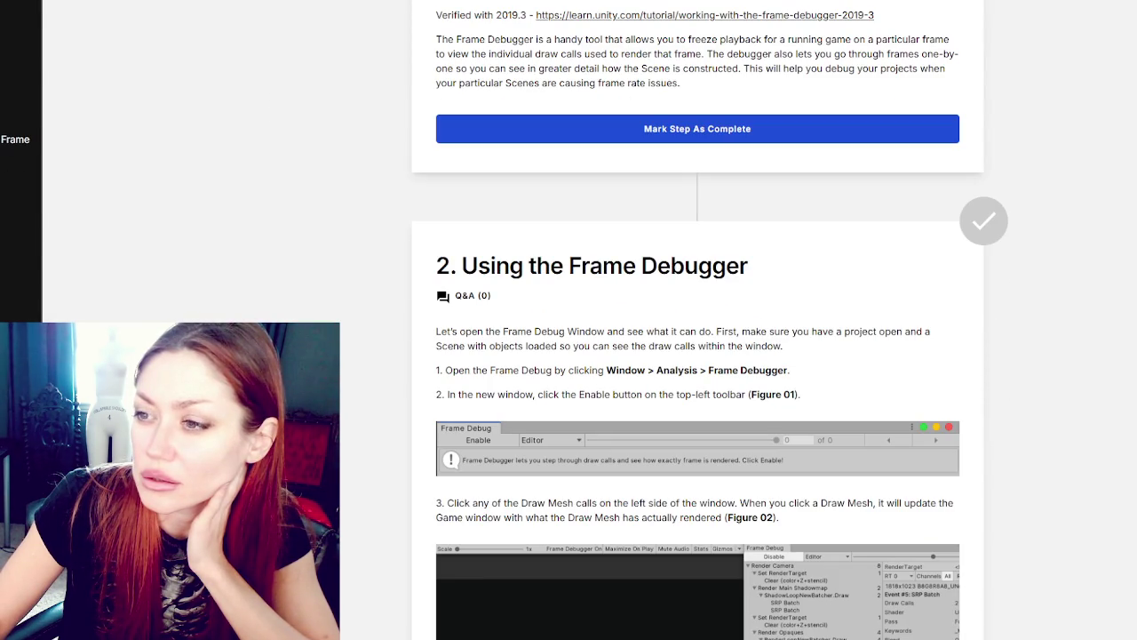
pyautogui.scroll(-3, 697, 356)
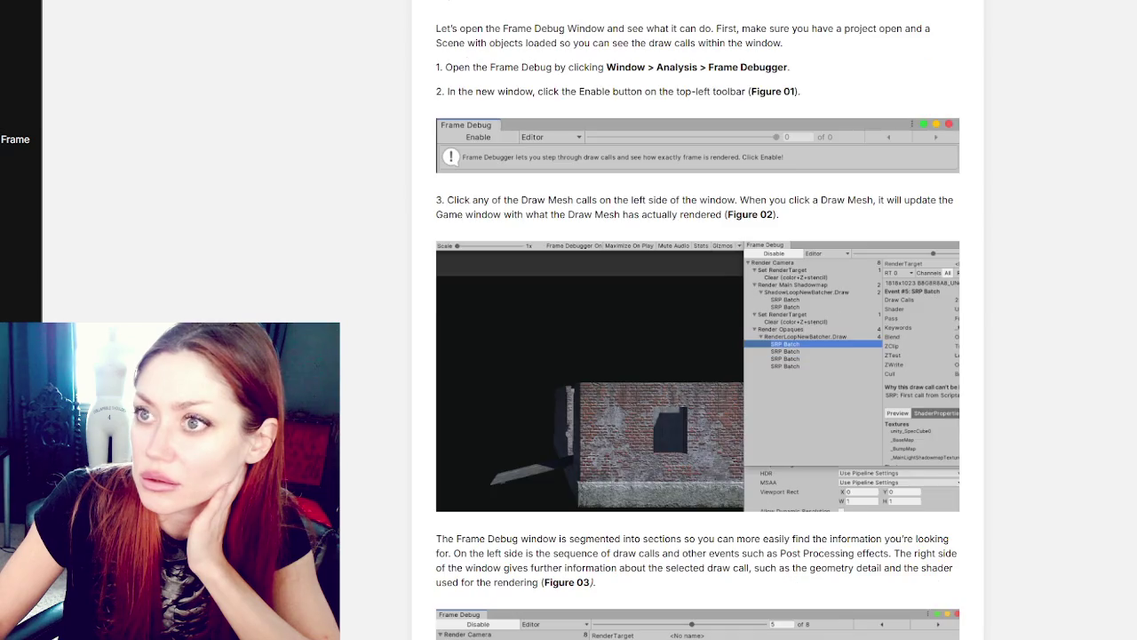
pyautogui.scroll(-3, 317, 267)
pyautogui.scroll(15, 318, 81)
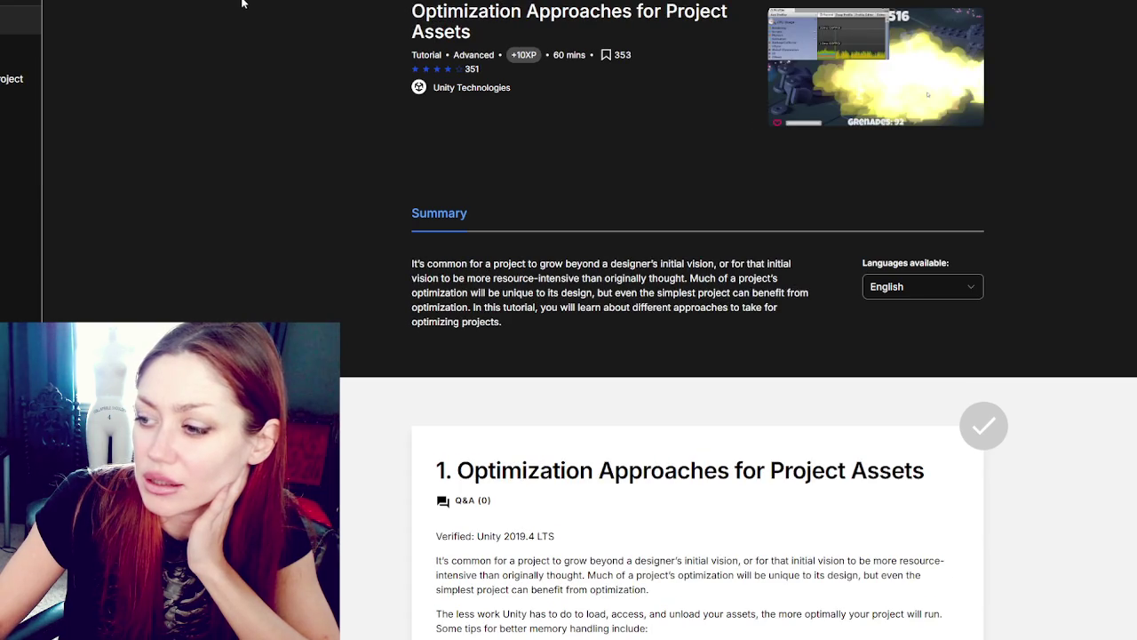
# Step: Start the Performance and optimization course with Unity version 2019.4 and continue to its first tutorial
pyautogui.scroll(-3, 244, 1)
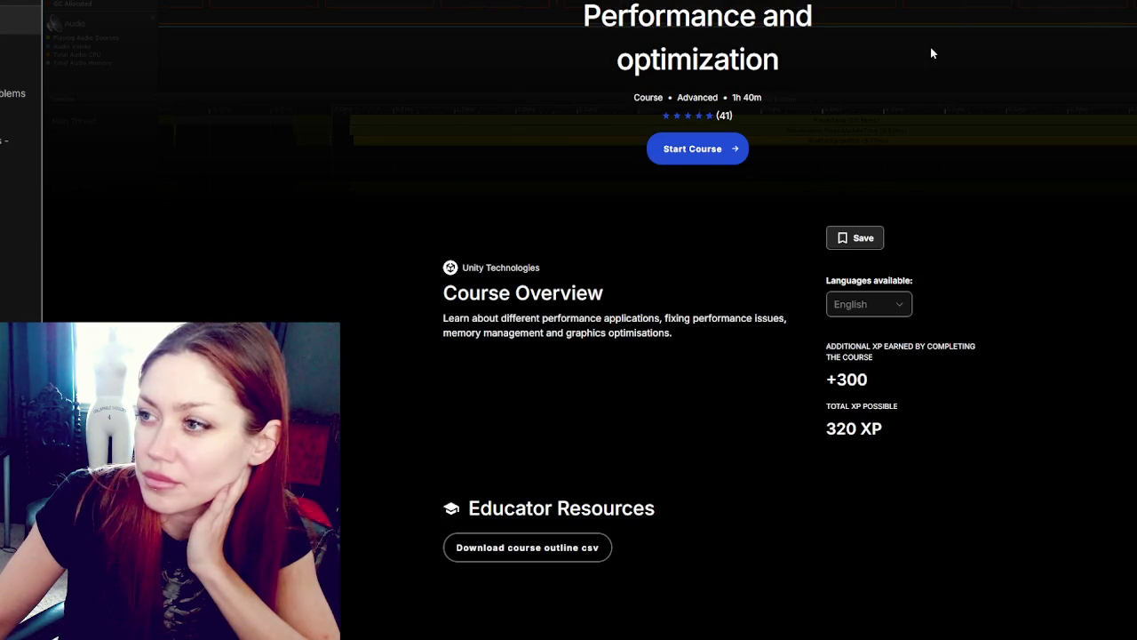
pyautogui.scroll(-3, 931, 51)
pyautogui.scroll(3, 931, 51)
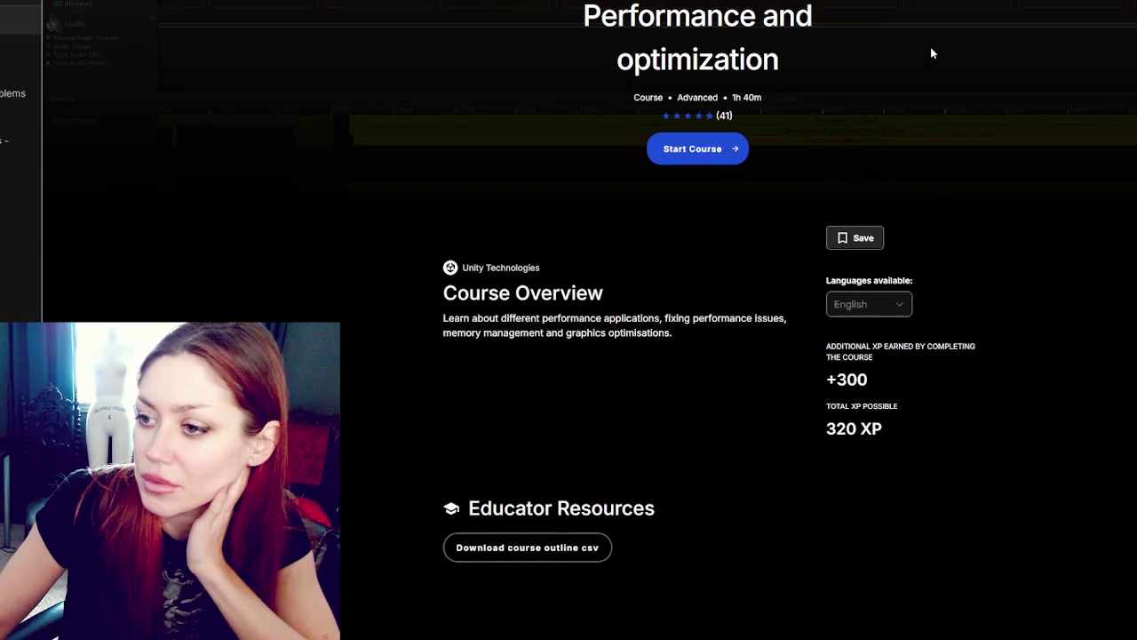
pyautogui.click(711, 148)
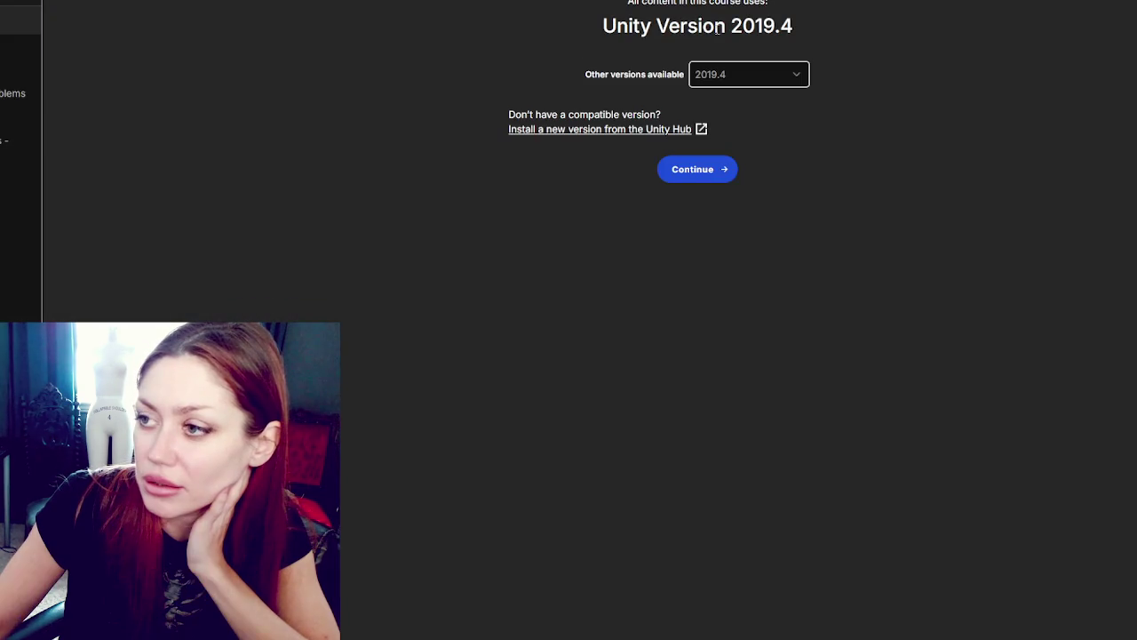
pyautogui.click(734, 73)
pyautogui.click(818, 41)
pyautogui.click(686, 182)
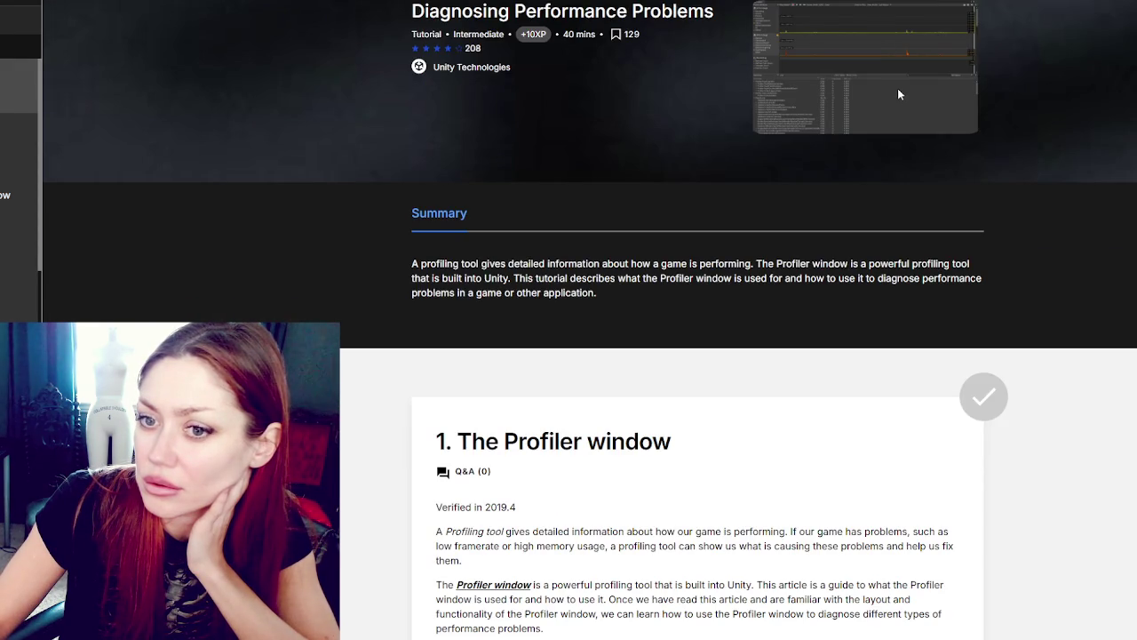
# Step: Scroll down through the Memory Profiler tutorial page
pyautogui.scroll(-3, 898, 88)
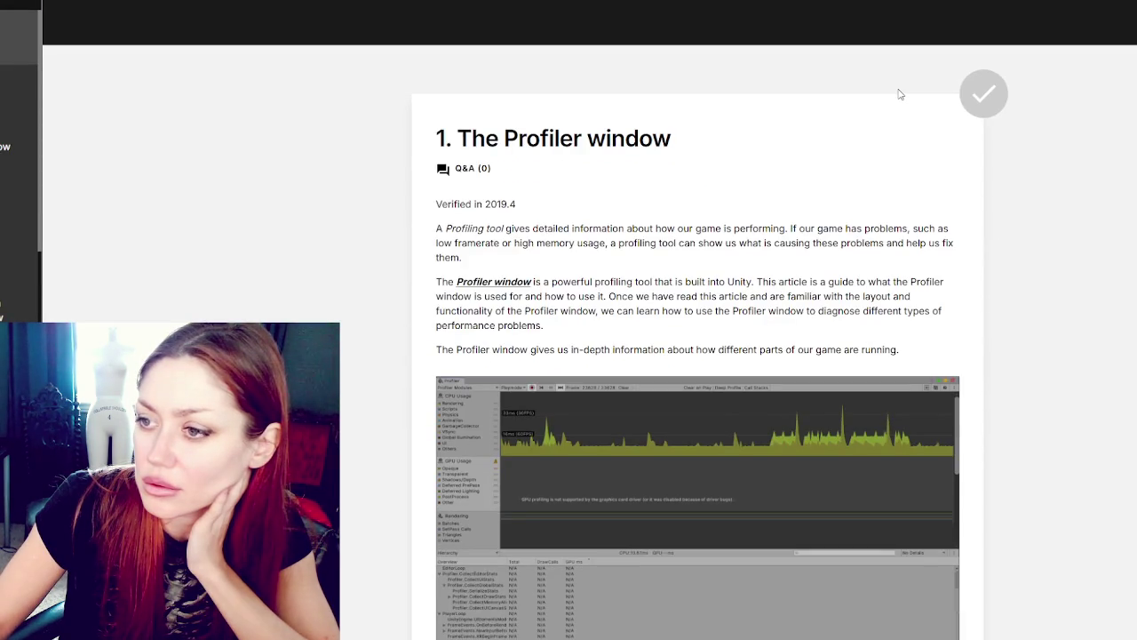
pyautogui.scroll(-2, 897, 88)
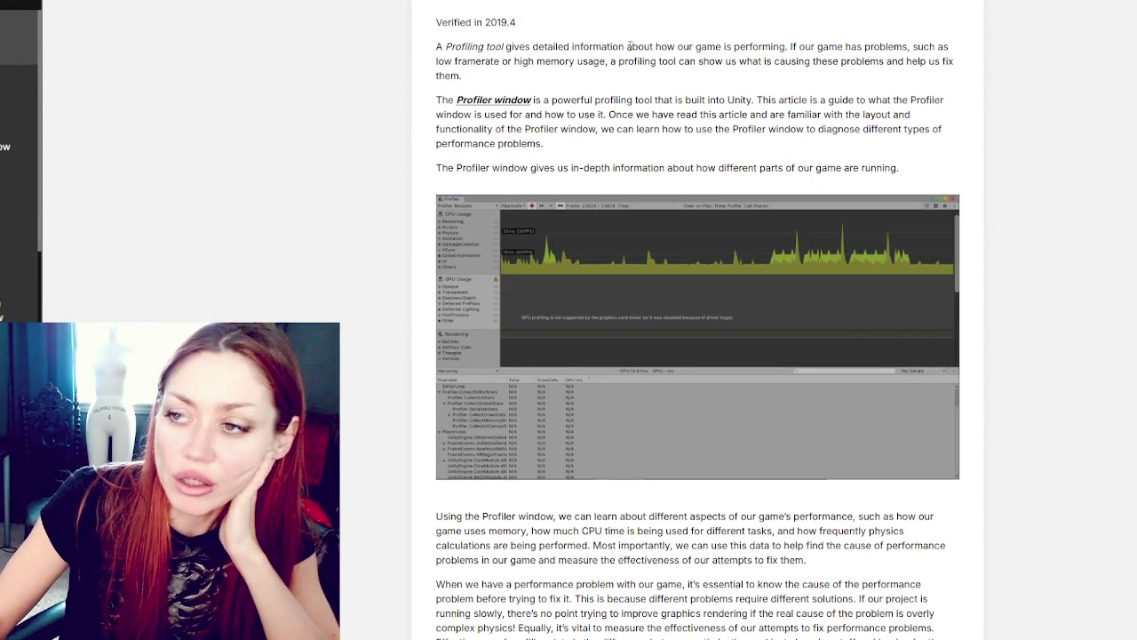
pyautogui.scroll(-3, 414, 97)
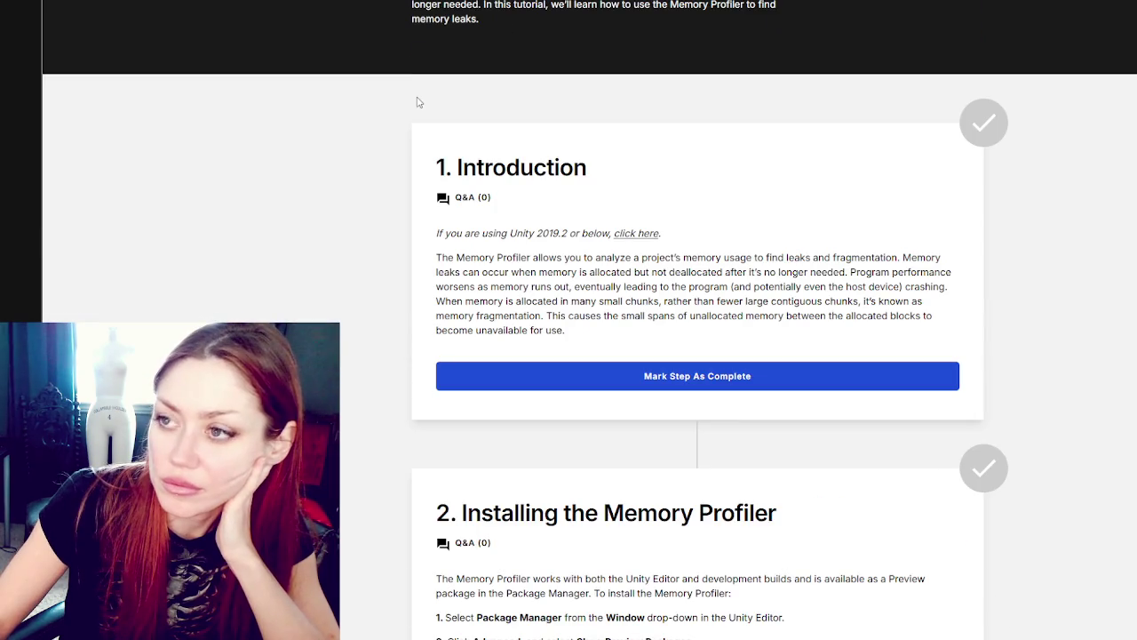
pyautogui.scroll(-3, 418, 102)
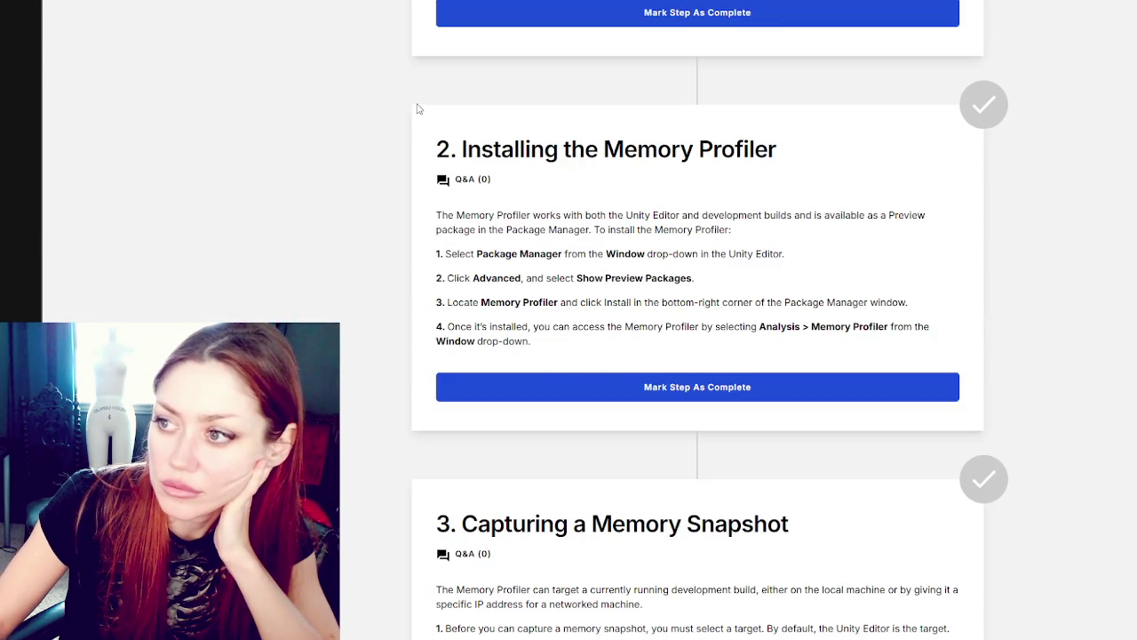
pyautogui.scroll(-1, 416, 109)
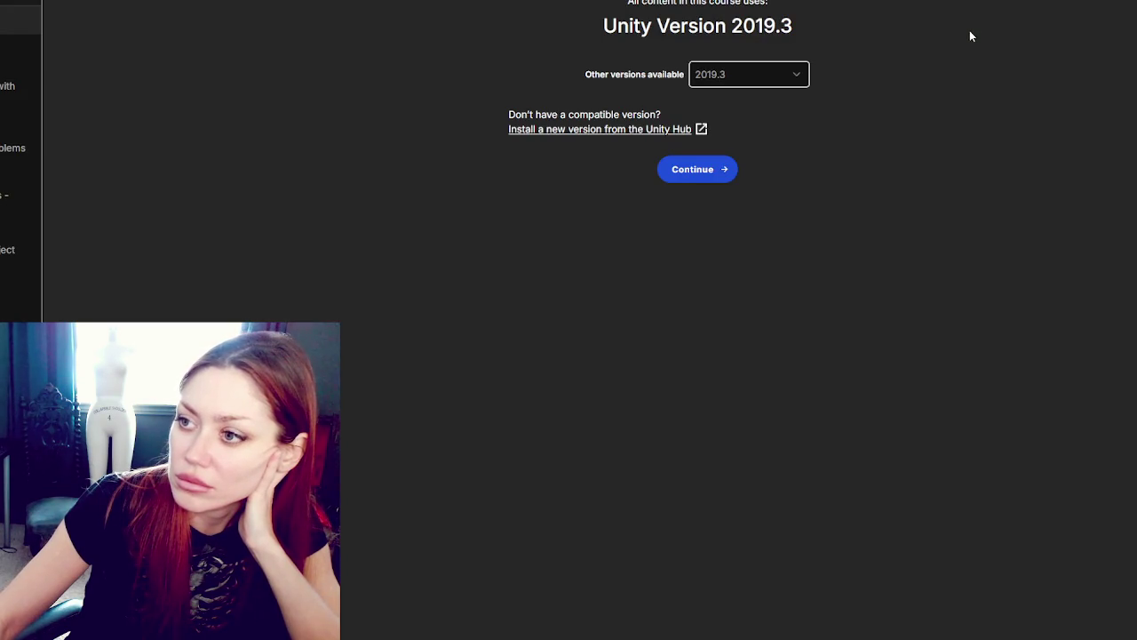
# Step: Set the Optimizing for Performance course version to 2019.3 and continue into its tutorial
pyautogui.click(757, 71)
pyautogui.click(755, 96)
pyautogui.click(697, 169)
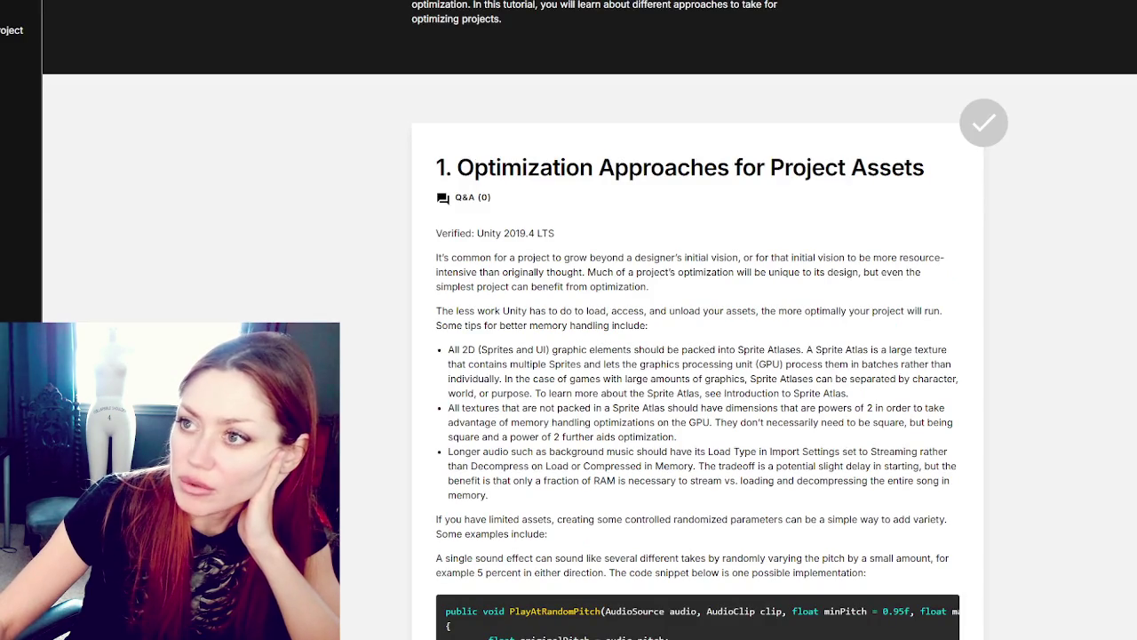
# Step: Scroll back up the optimization tutorial page
pyautogui.scroll(3, 1028, 43)
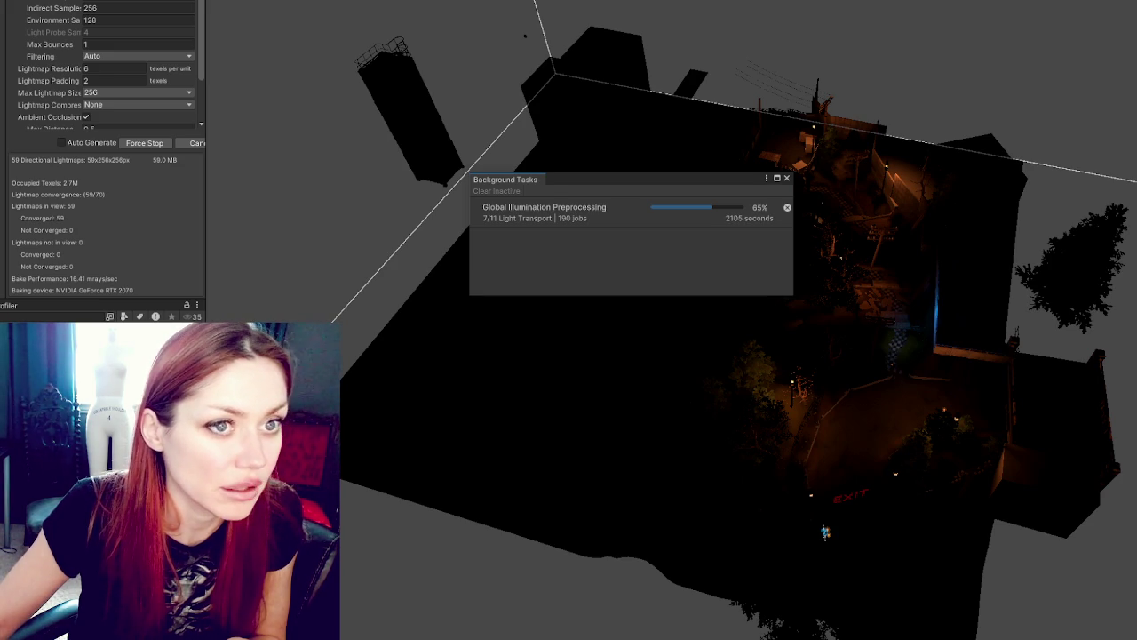
pyautogui.scroll(10, 622, 160)
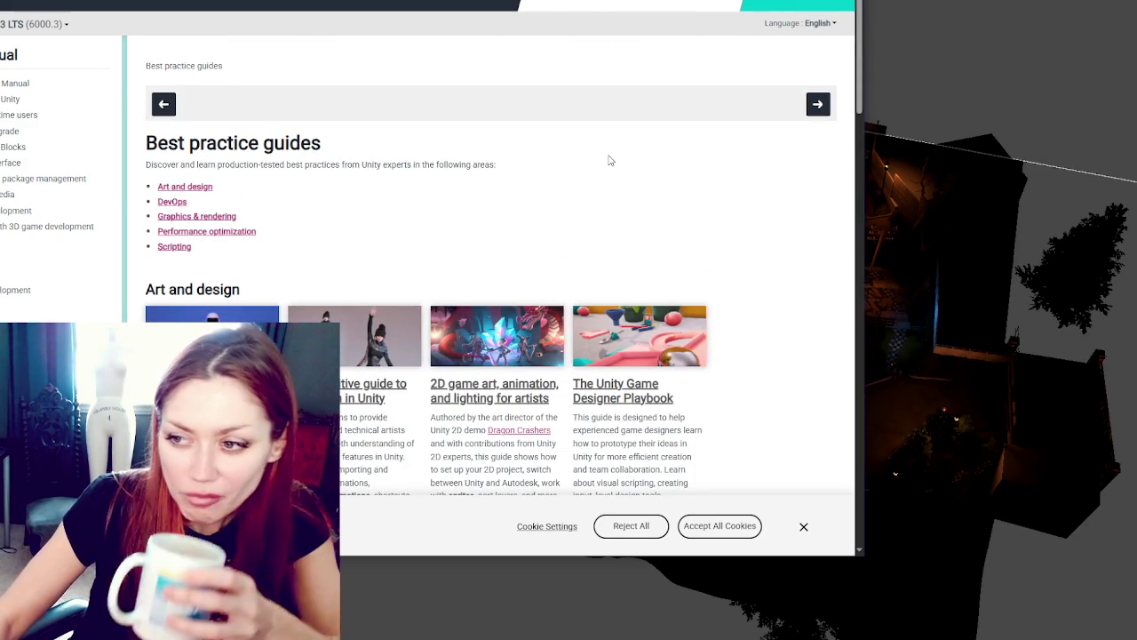
# Step: Scroll the Best practice guides down to Performance optimization and nudge the browser window left
pyautogui.scroll(-1, 606, 158)
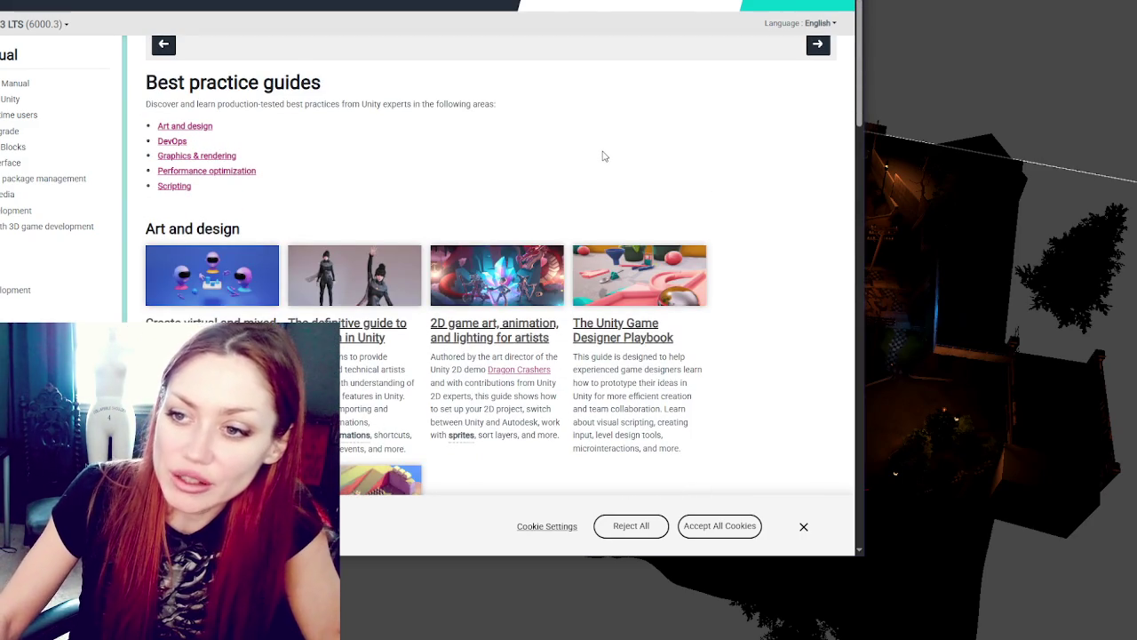
pyautogui.scroll(-1, 603, 157)
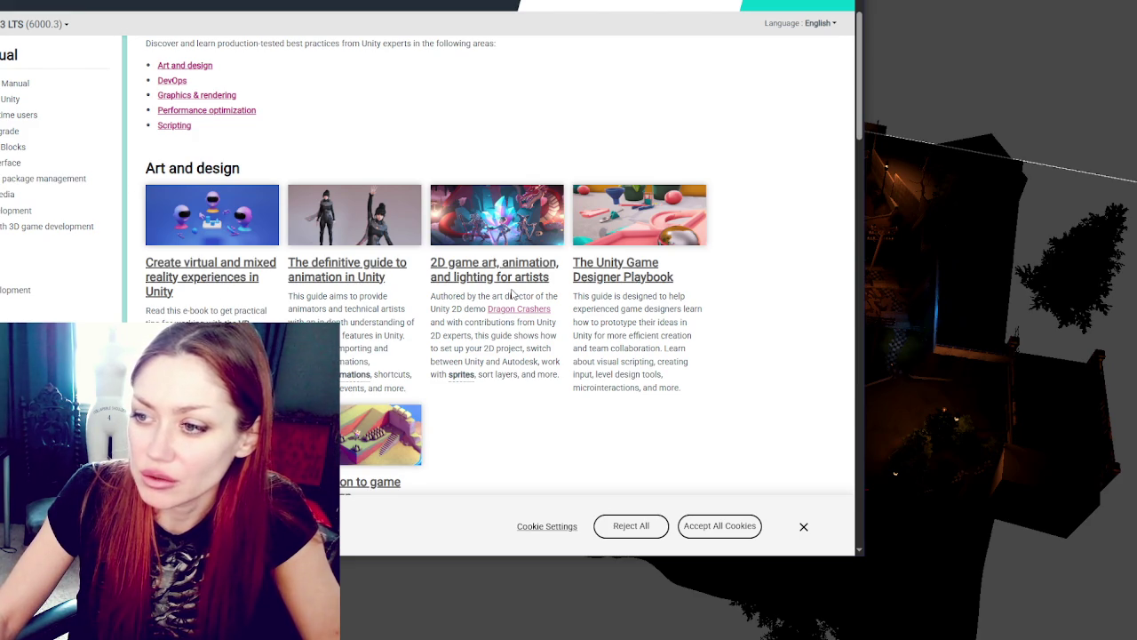
pyautogui.scroll(-10, 511, 293)
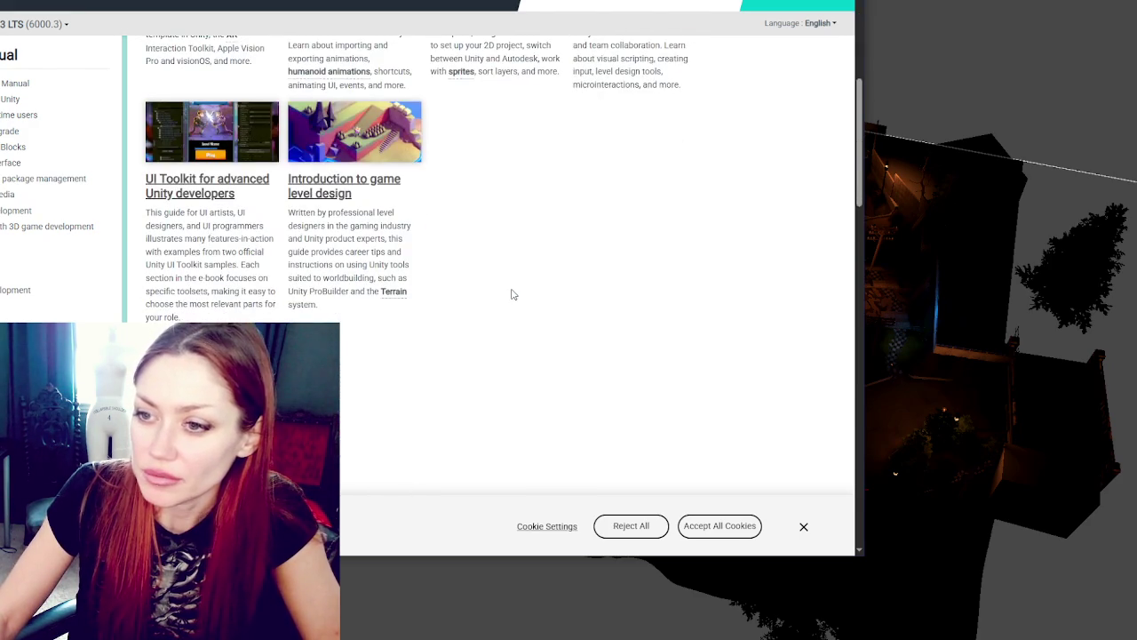
pyautogui.scroll(-4, 514, 305)
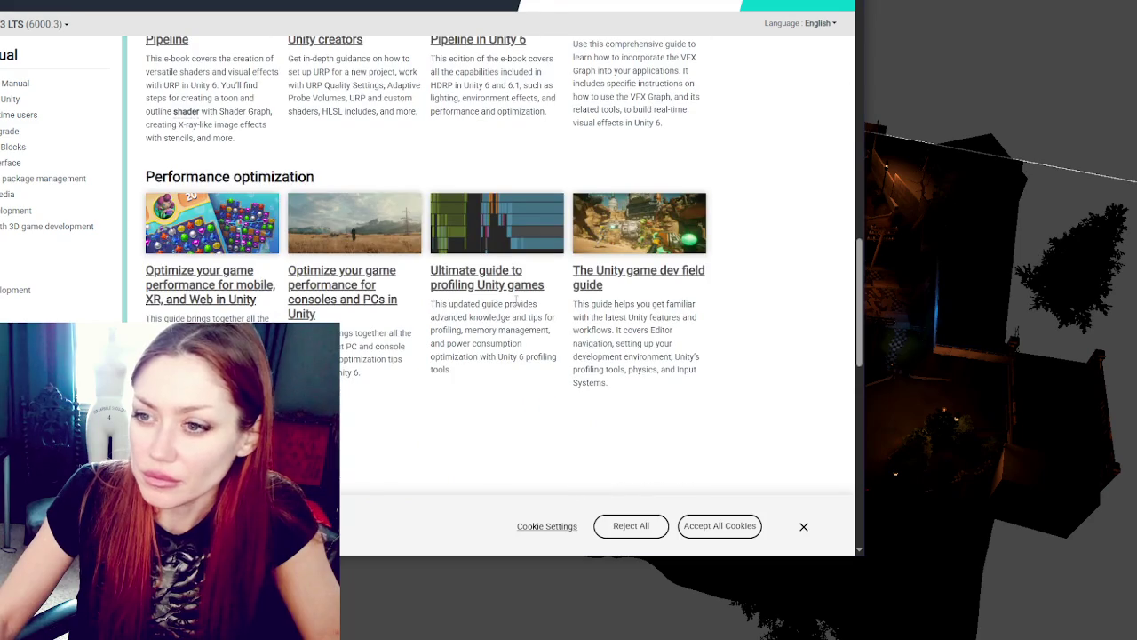
pyautogui.scroll(-3, 515, 302)
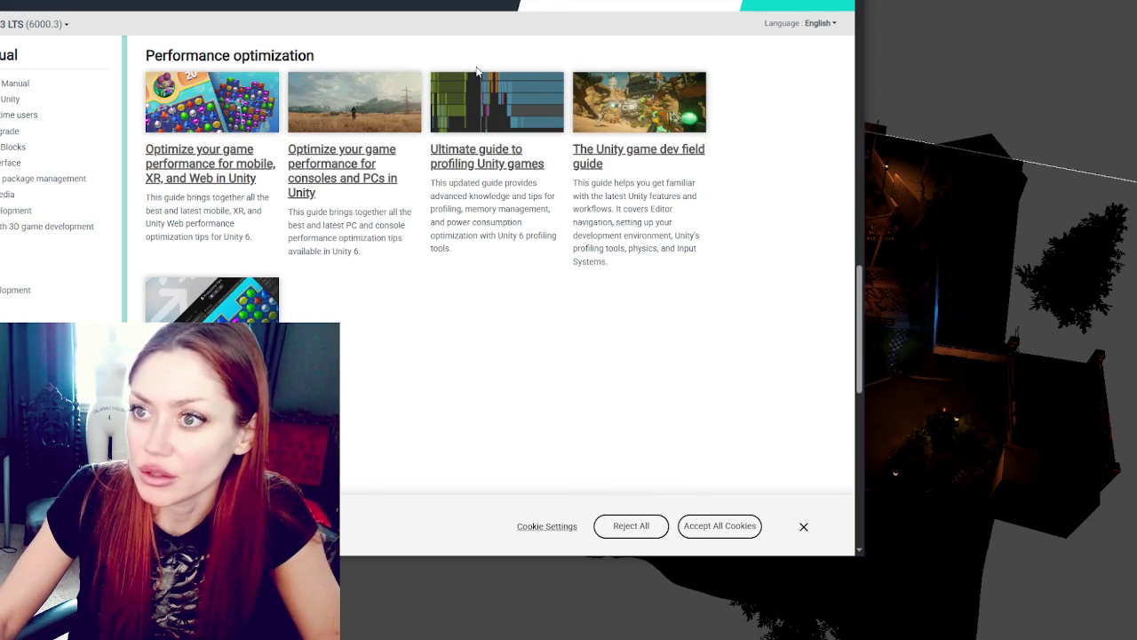
pyautogui.moveTo(398, 12); pyautogui.dragTo(380, 18)
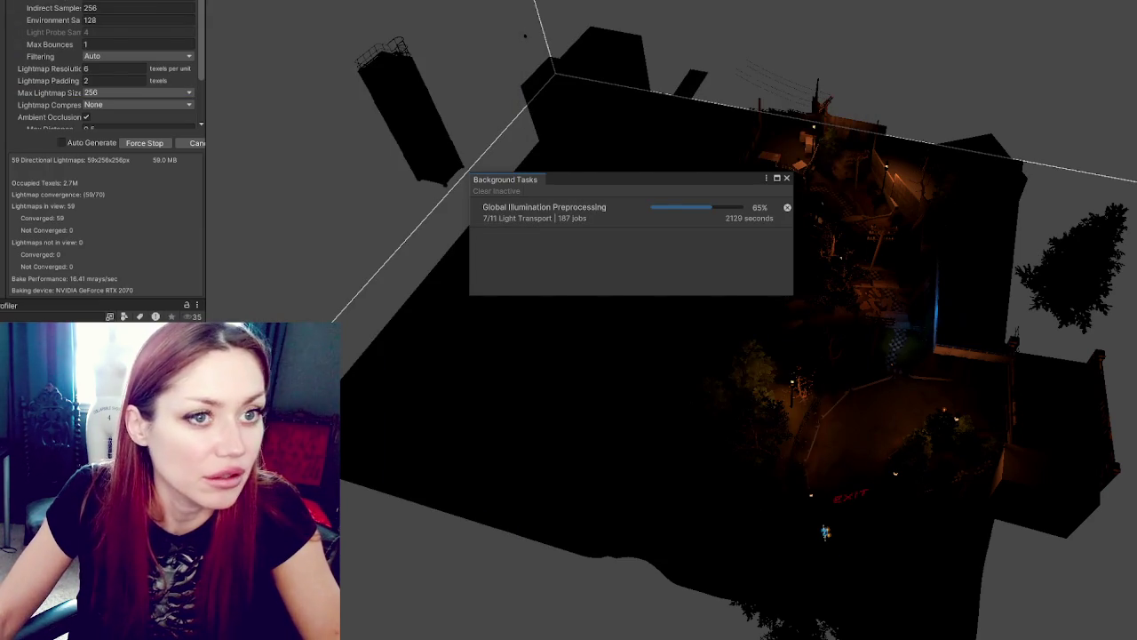
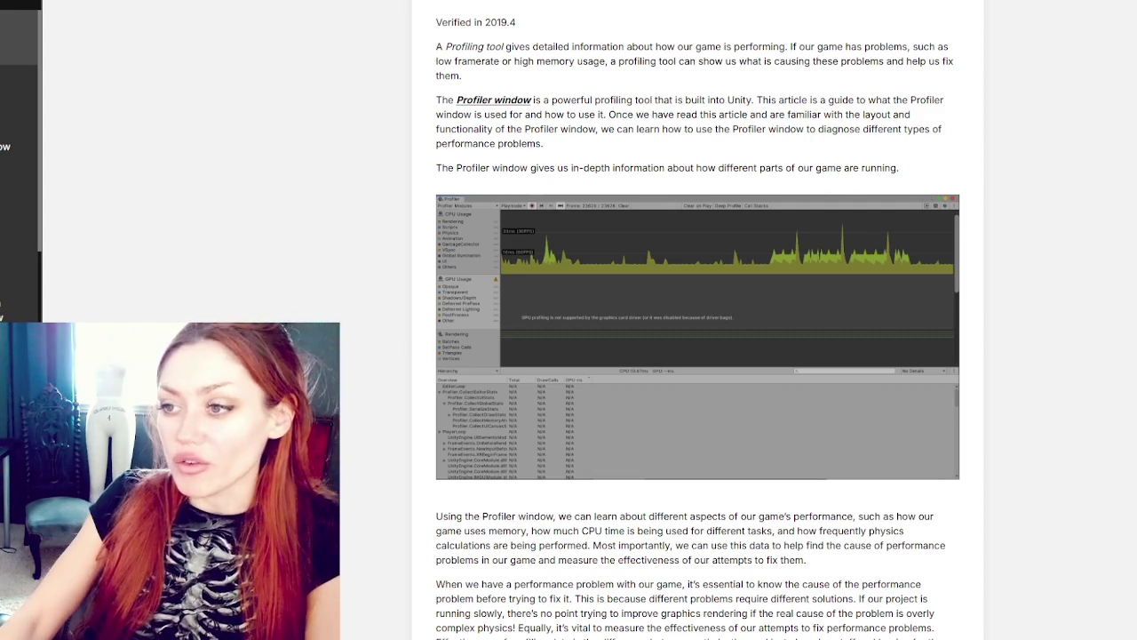
# Step: Read the Profiler introduction, highlighting the paragraphs on what the Profiler reveals, down to section 2
pyautogui.scroll(-3, 993, 255)
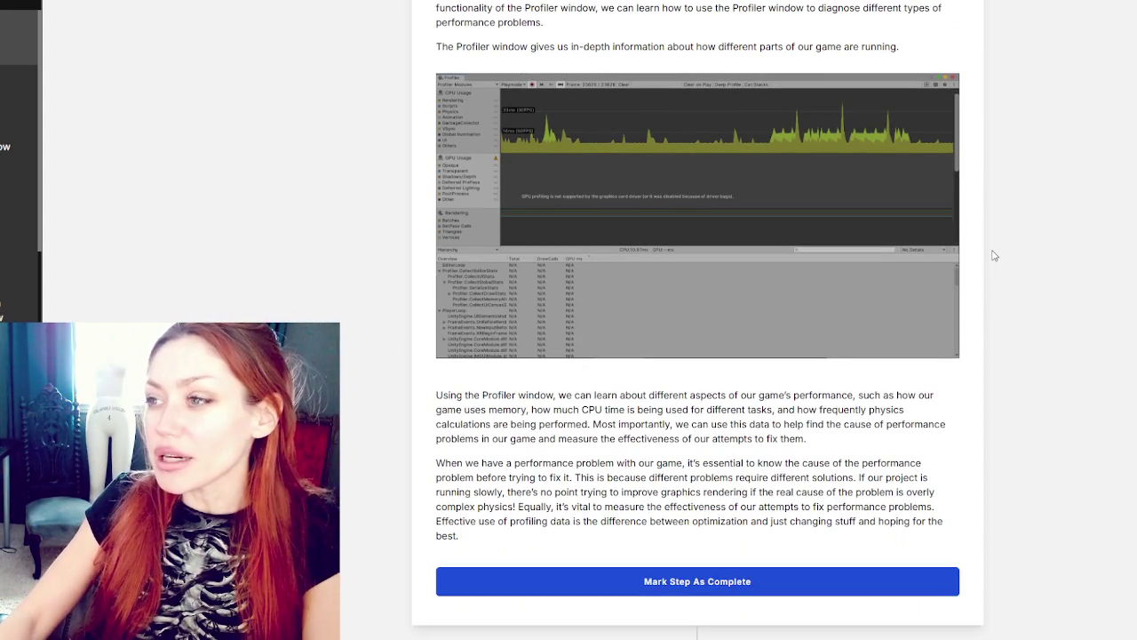
pyautogui.scroll(-7, 993, 255)
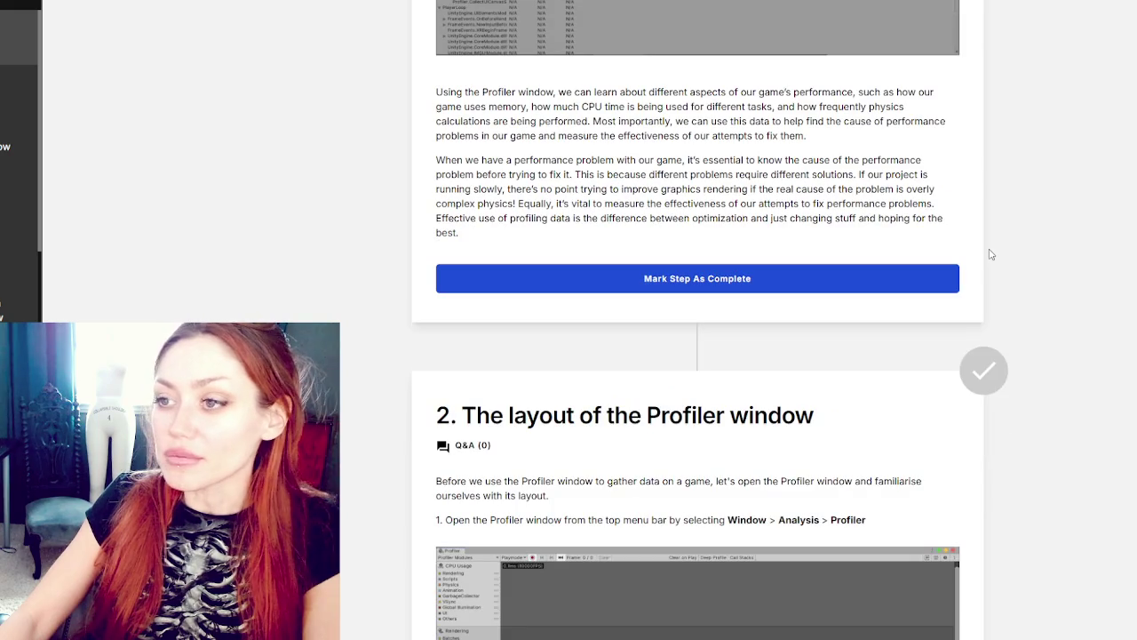
pyautogui.moveTo(513, 92)
pyautogui.mouseDown()
pyautogui.moveTo(528, 107)
pyautogui.moveTo(508, 121)
pyautogui.moveTo(510, 136)
pyautogui.mouseUp()
pyautogui.moveTo(510, 135)
pyautogui.mouseDown()
pyautogui.moveTo(528, 135)
pyautogui.moveTo(538, 234)
pyautogui.mouseUp()
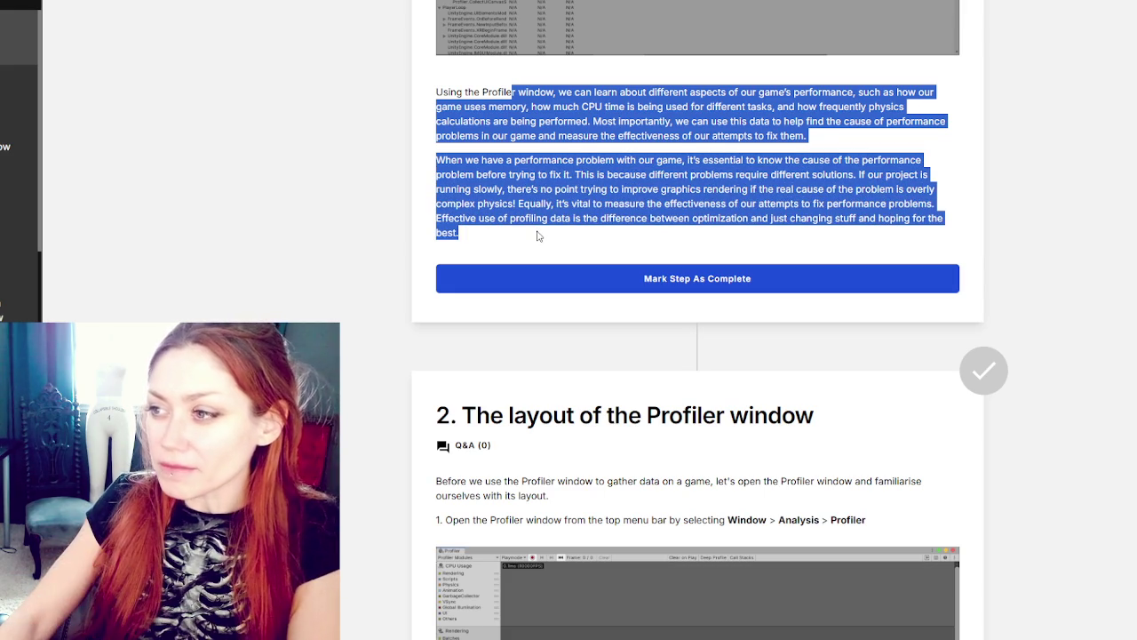
pyautogui.scroll(-5, 538, 231)
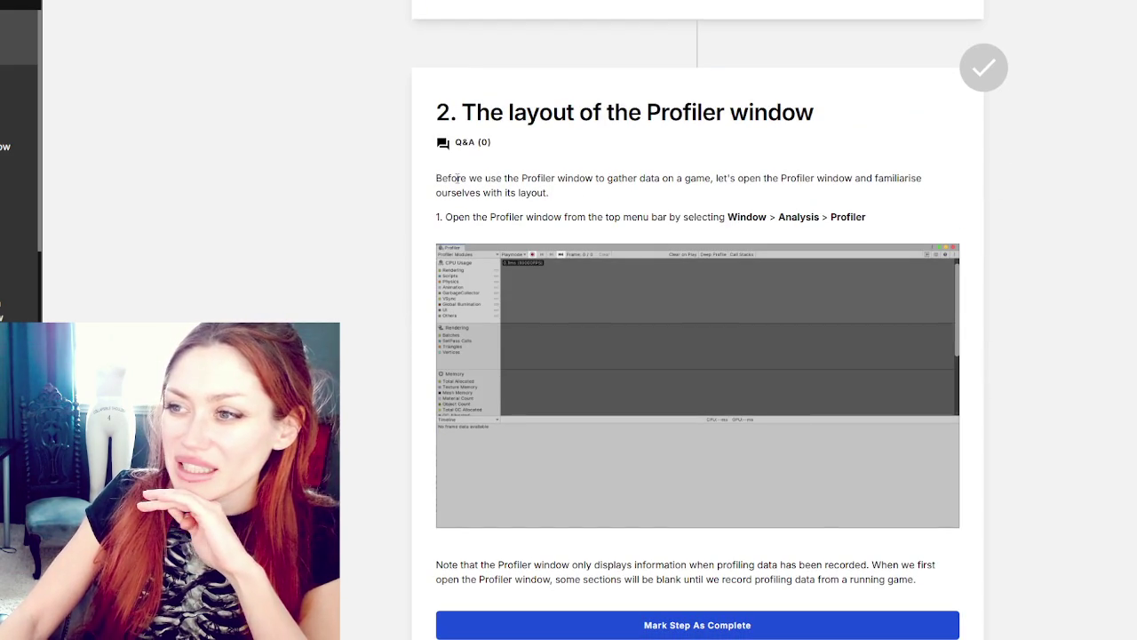
# Step: Read through section 3 Profilers, highlighting the profiler-column sentence and the word rendering
pyautogui.moveTo(425, 172); pyautogui.dragTo(779, 193)
pyautogui.scroll(-3, 799, 183)
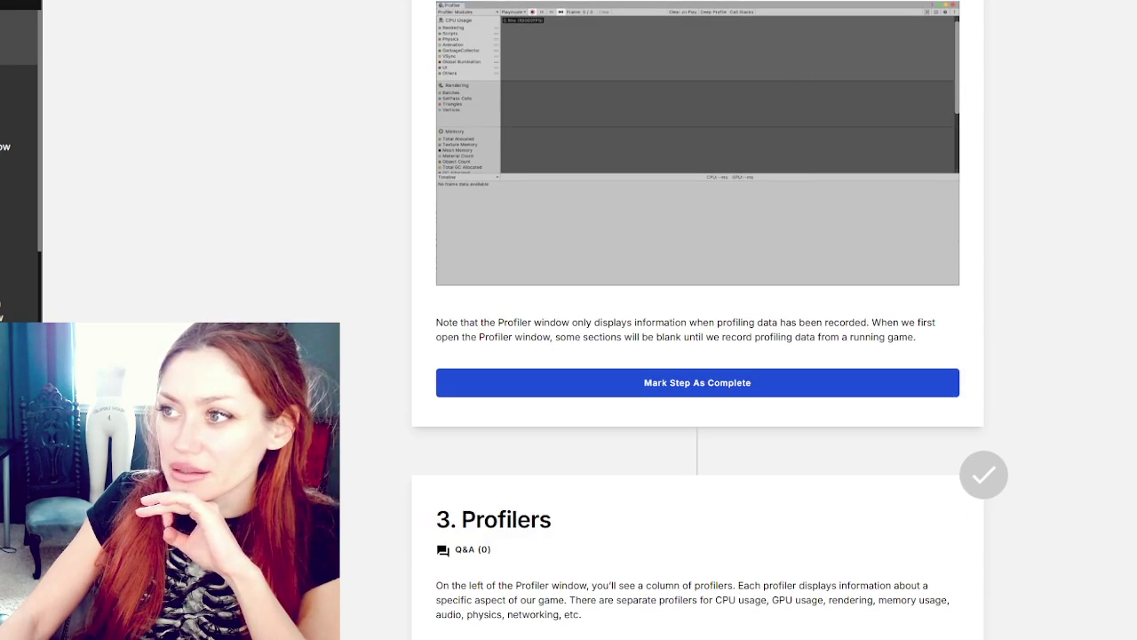
pyautogui.scroll(-8, 697, 356)
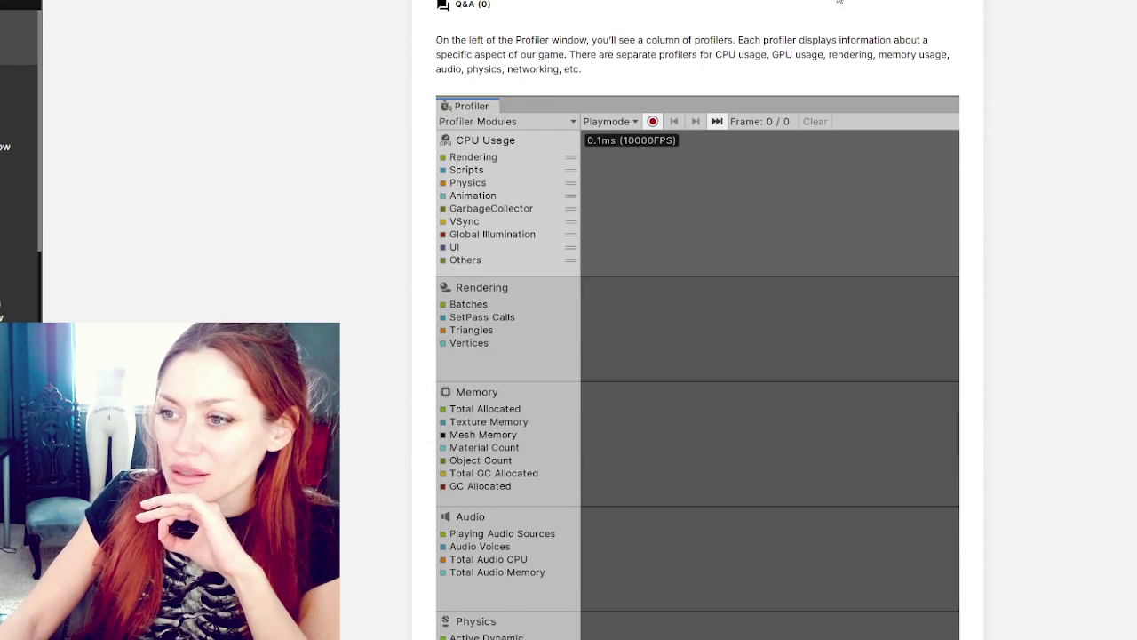
pyautogui.moveTo(435, 40)
pyautogui.mouseDown()
pyautogui.moveTo(918, 39)
pyautogui.moveTo(926, 54)
pyautogui.moveTo(444, 54)
pyautogui.moveTo(764, 54)
pyautogui.mouseUp()
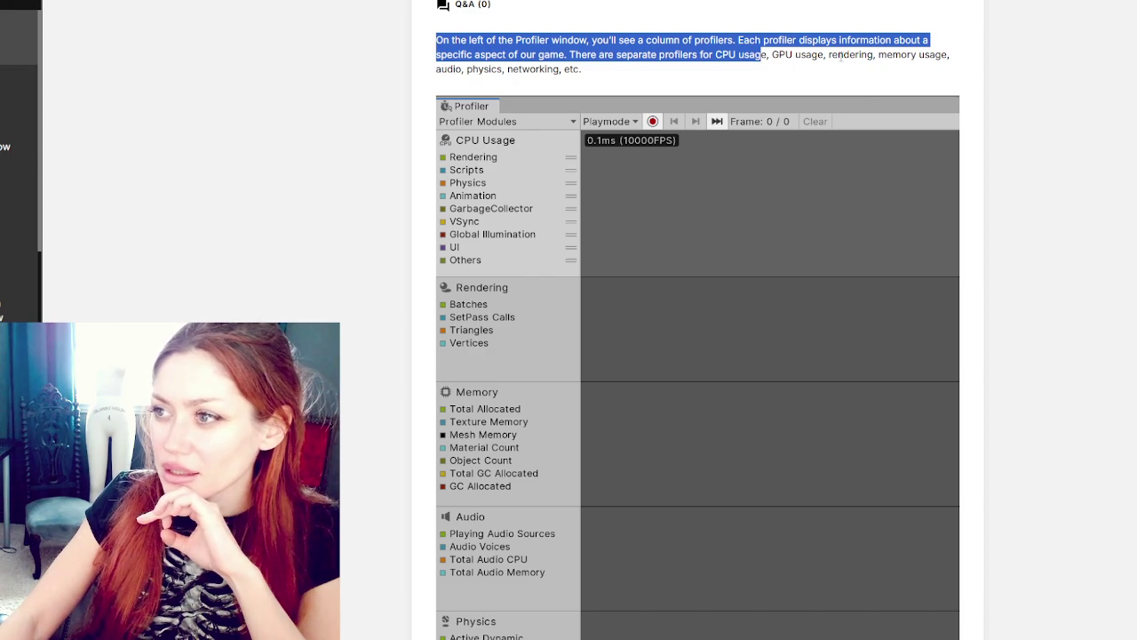
pyautogui.doubleClick(850, 54)
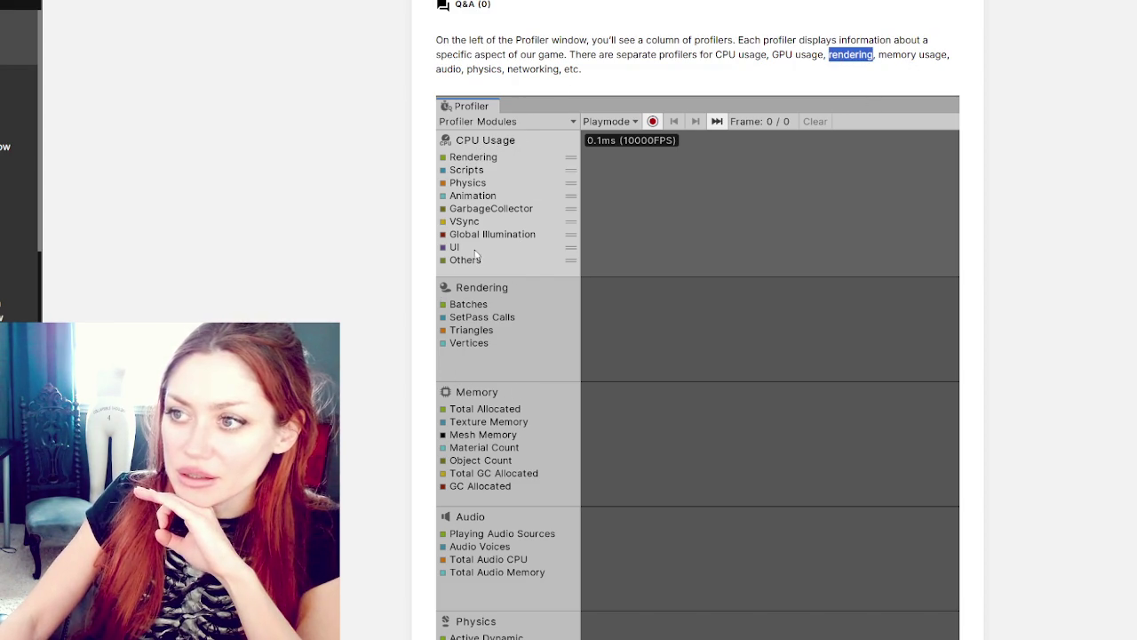
pyautogui.scroll(-2, 511, 391)
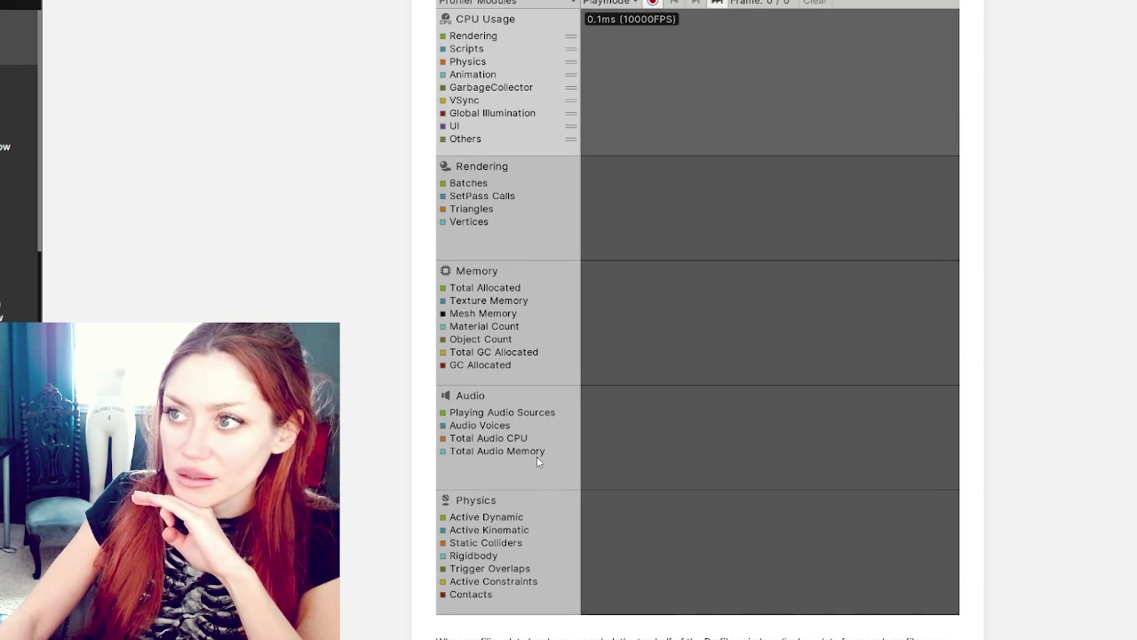
pyautogui.scroll(-5, 495, 385)
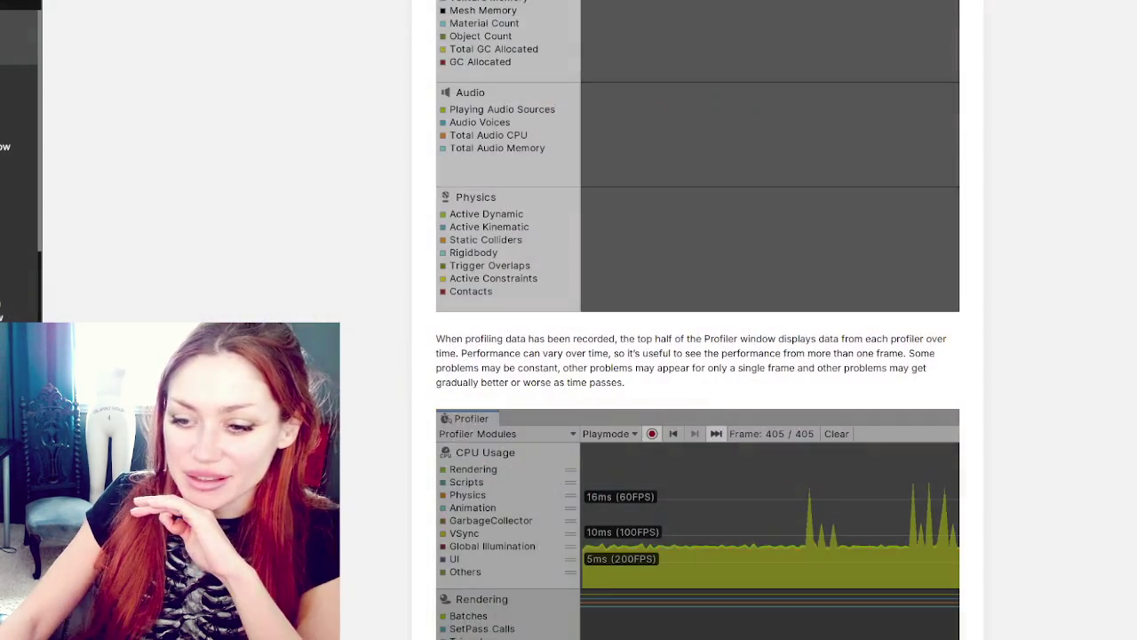
pyautogui.scroll(-4, 525, 88)
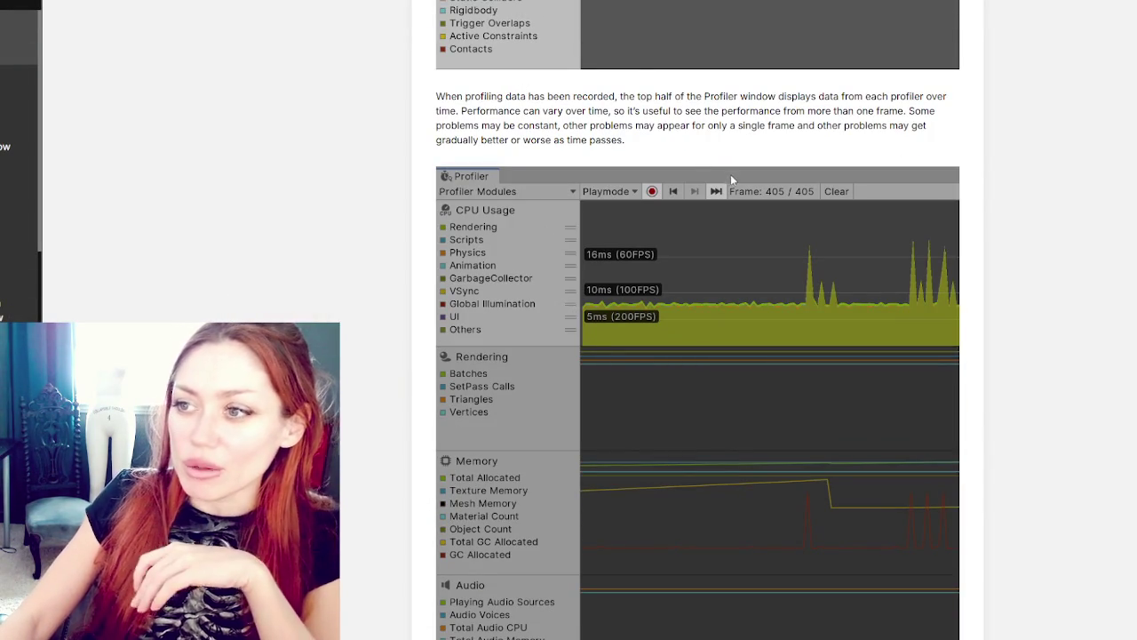
# Step: Highlight the top-half text, then select the whole paragraph describing the Profiler window's bottom half
pyautogui.moveTo(621, 96)
pyautogui.mouseDown()
pyautogui.moveTo(737, 111)
pyautogui.moveTo(579, 125)
pyautogui.mouseUp()
pyautogui.click(649, 141)
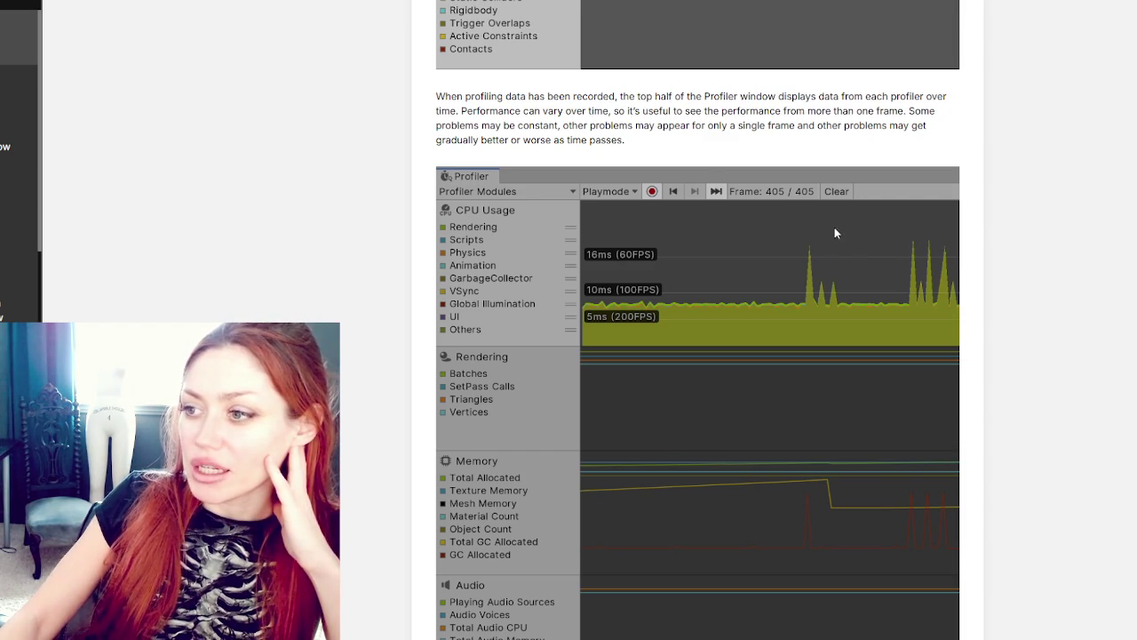
pyautogui.scroll(-2, 816, 301)
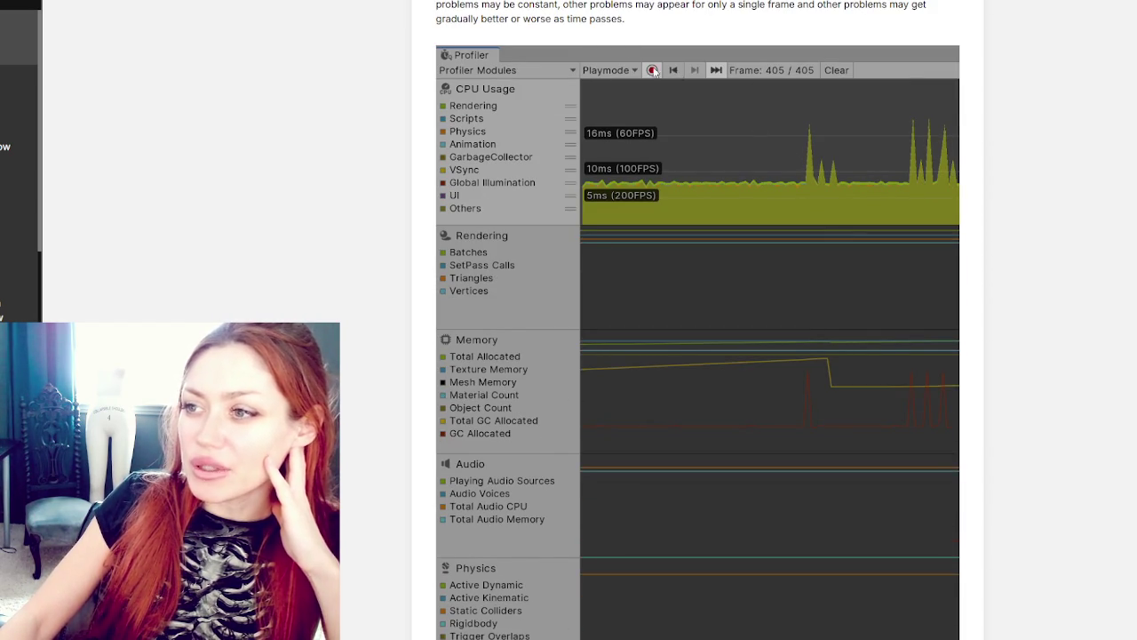
pyautogui.scroll(-10, 688, 94)
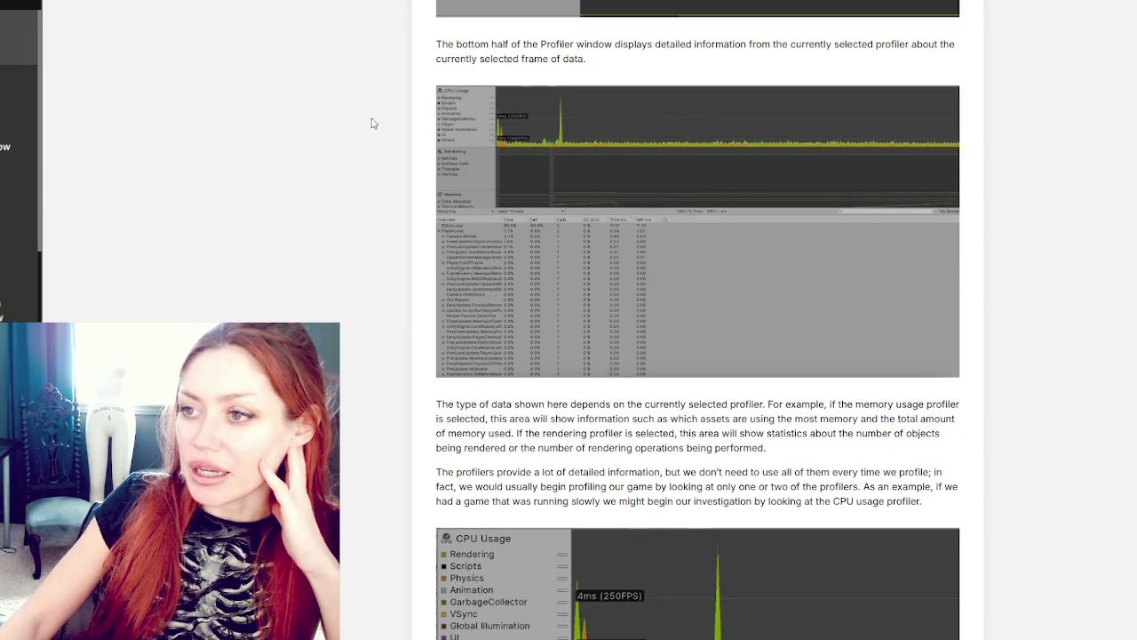
pyautogui.scroll(-3, 472, 55)
pyautogui.scroll(3, 472, 55)
pyautogui.doubleClick(473, 45)
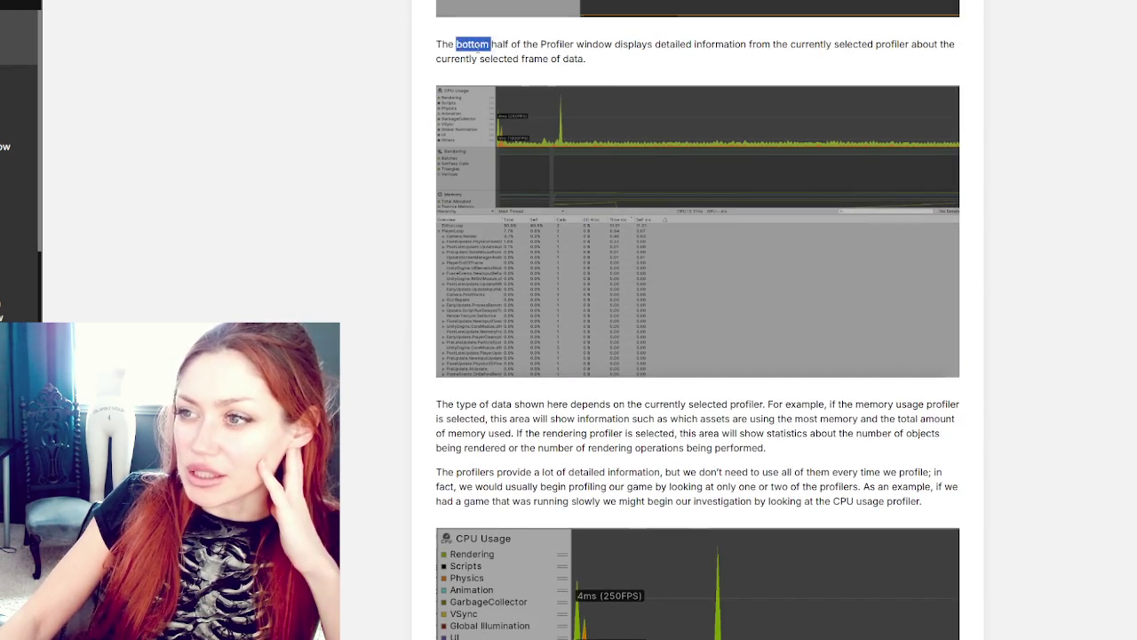
pyautogui.tripleClick(472, 44)
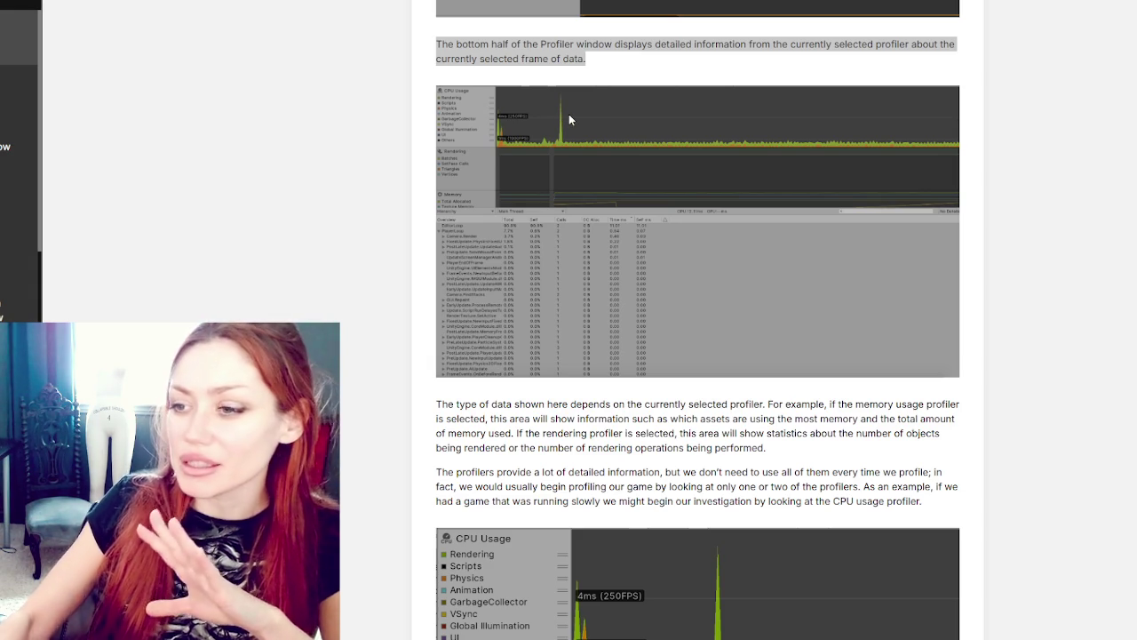
pyautogui.scroll(-4, 570, 119)
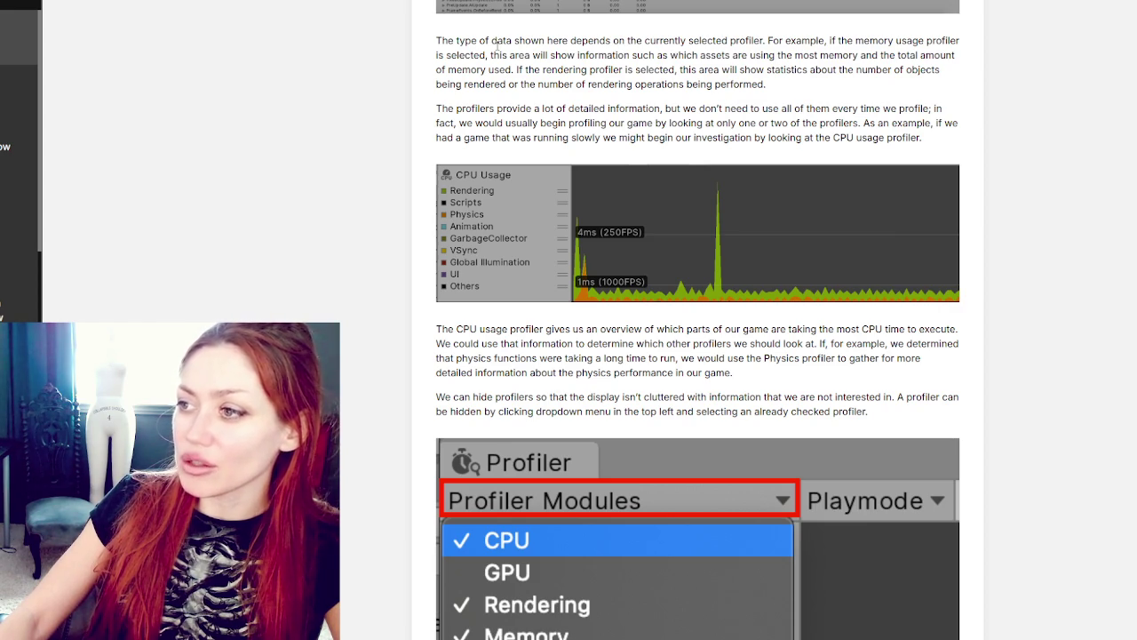
# Step: Mark step 2, The layout of the Profiler window, as complete
pyautogui.scroll(-2, 495, 41)
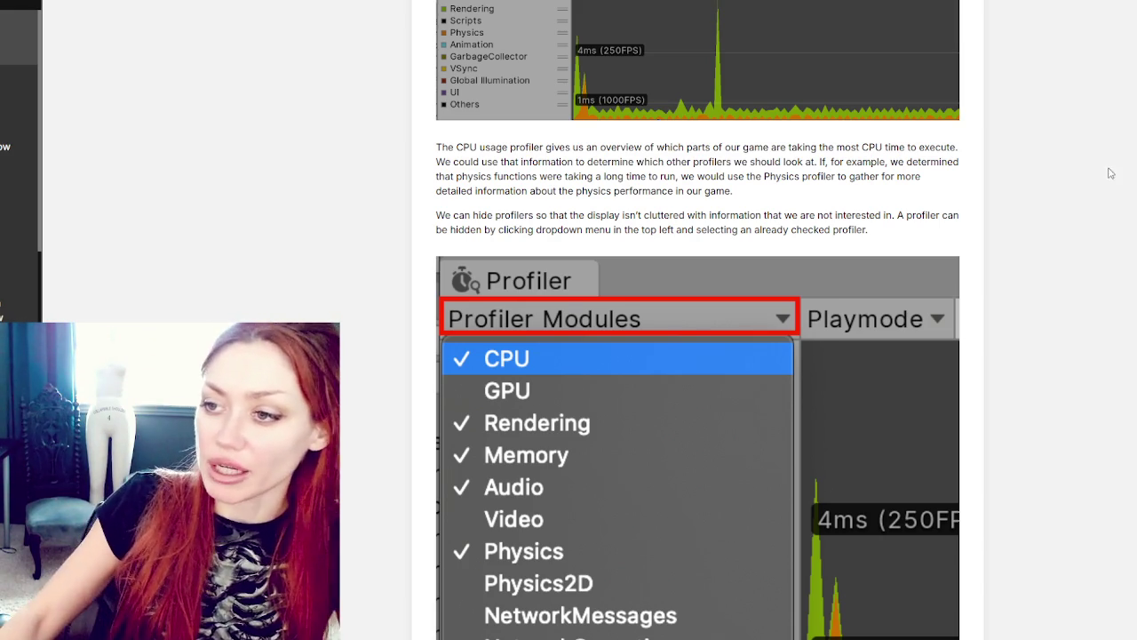
pyautogui.scroll(-2, 1085, 205)
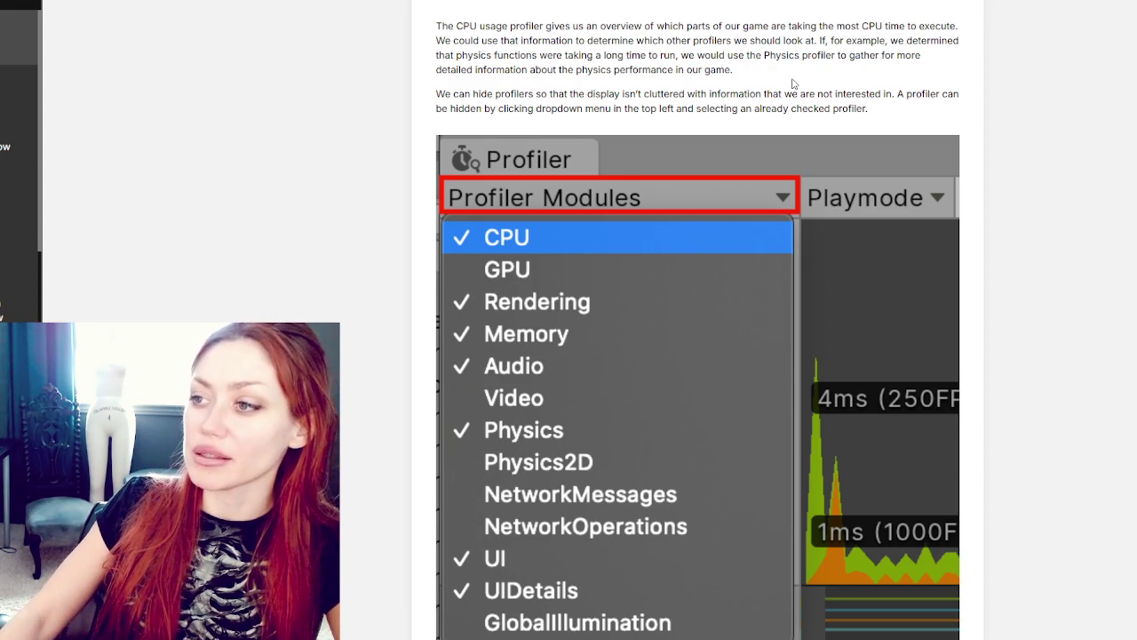
pyautogui.scroll(-2, 698, 173)
pyautogui.scroll(-8, 699, 173)
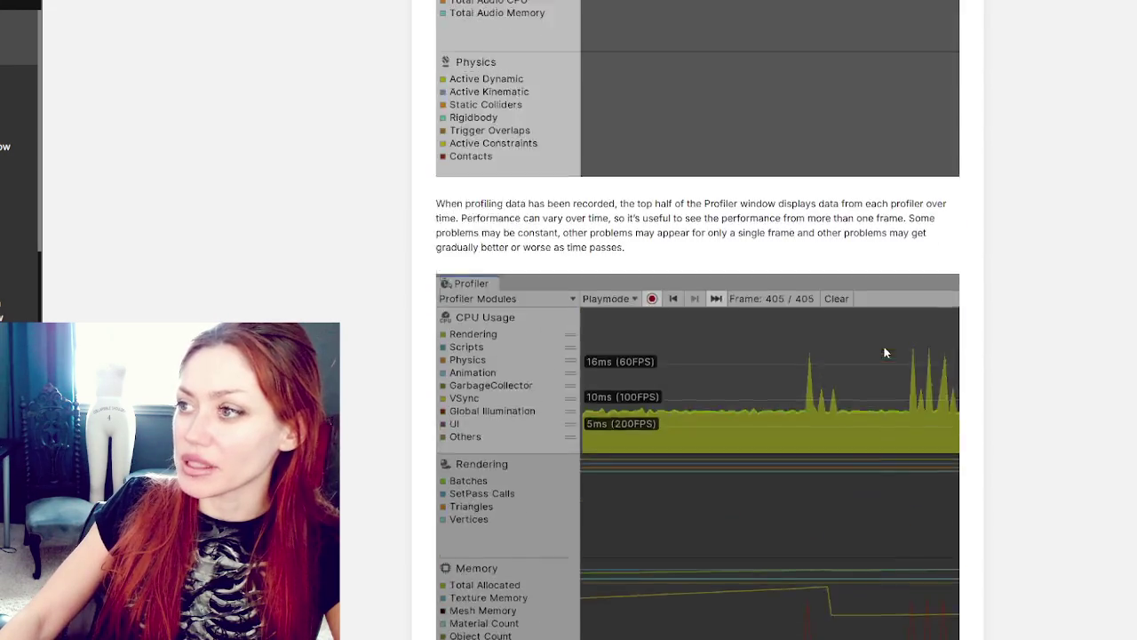
pyautogui.scroll(20, 884, 353)
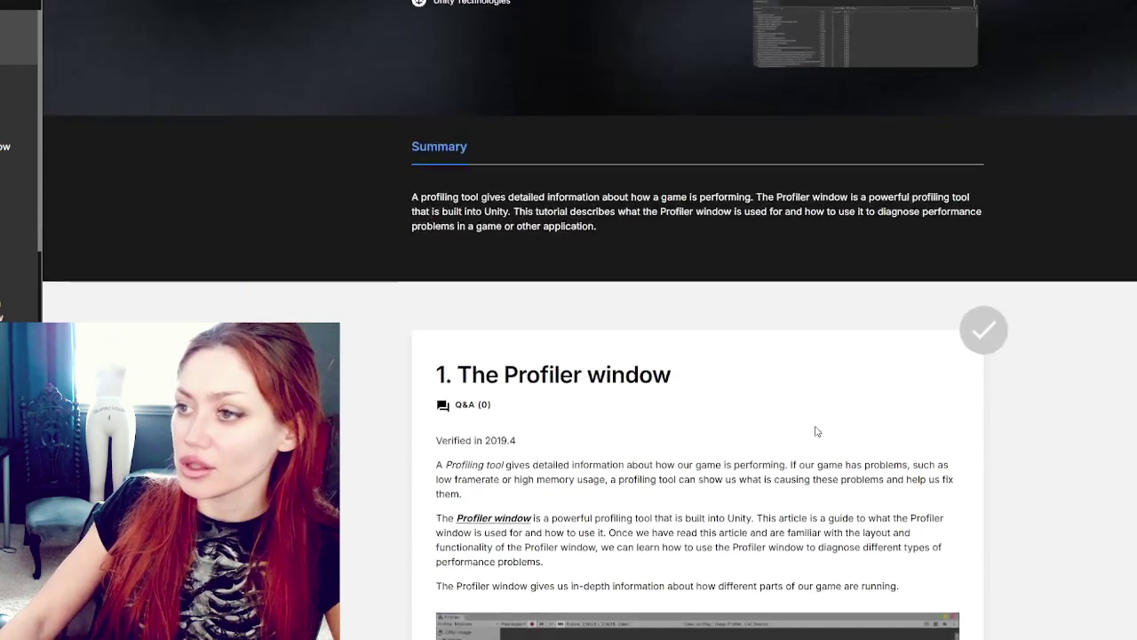
pyautogui.scroll(-15, 817, 432)
pyautogui.click(694, 276)
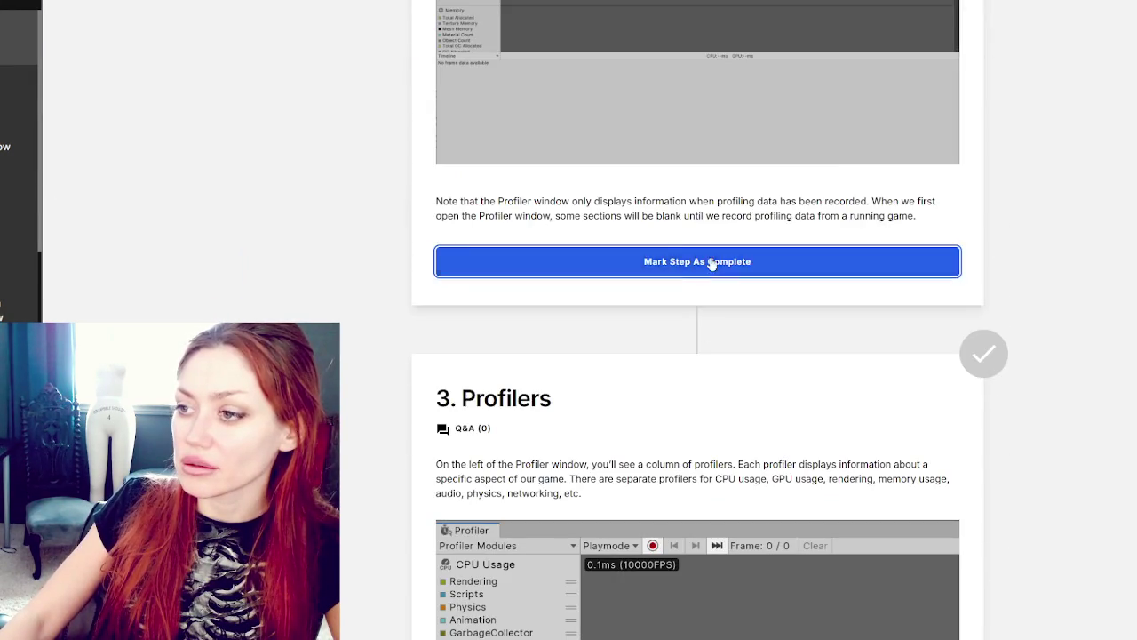
# Step: Mark the following step and the 4. Controls step as complete
pyautogui.scroll(-15, 695, 253)
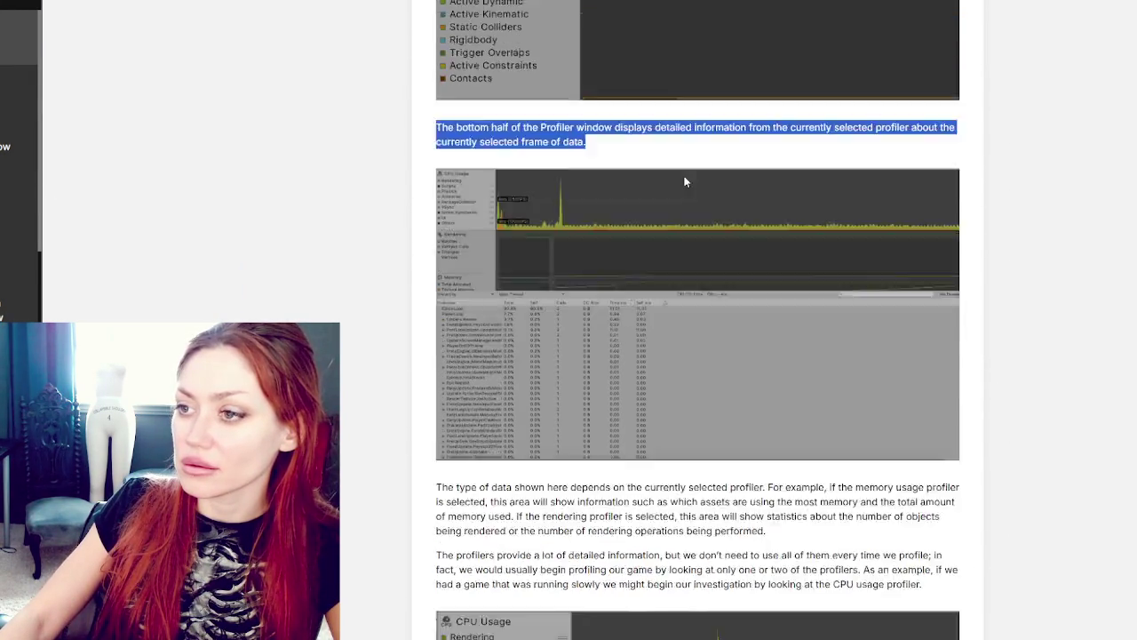
pyautogui.scroll(-10, 684, 181)
pyautogui.click(715, 82)
pyautogui.scroll(-4, 716, 83)
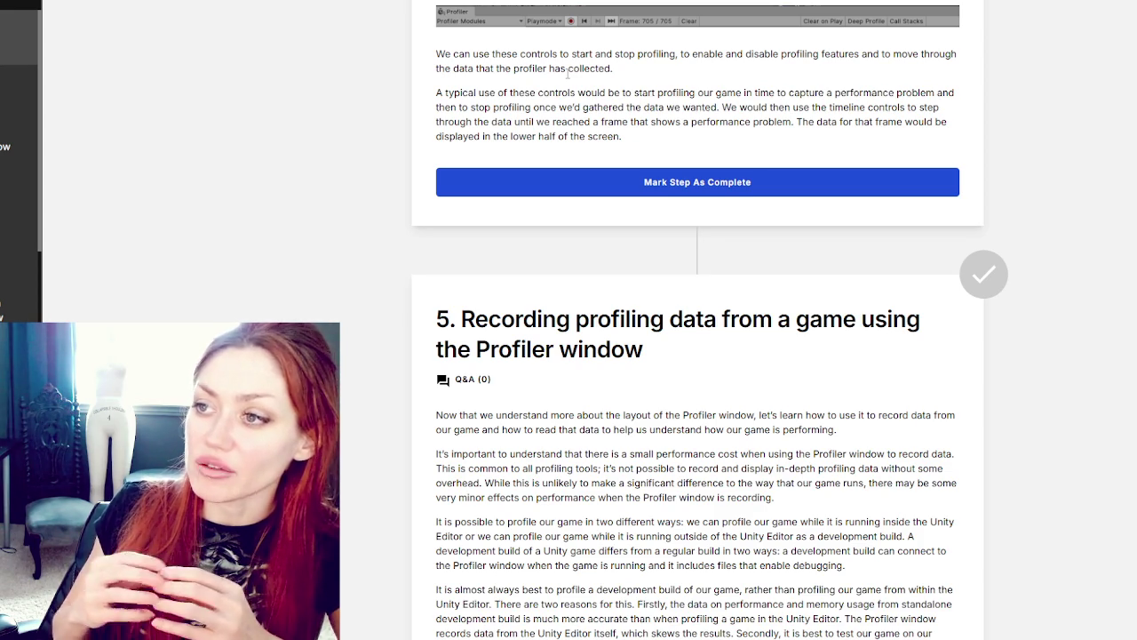
pyautogui.click(483, 194)
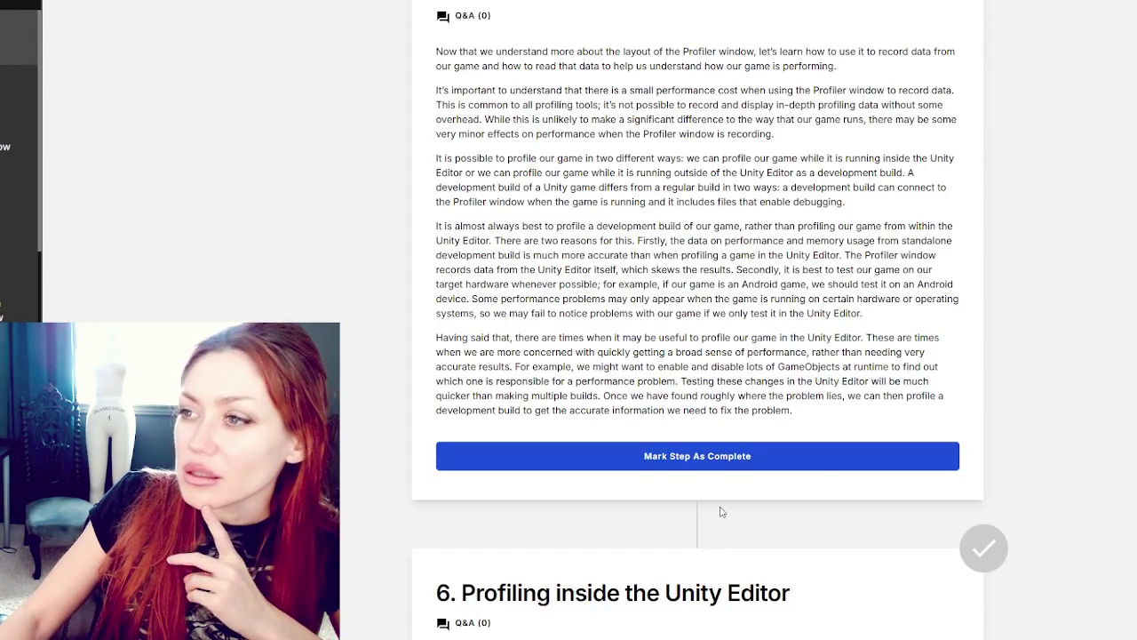
# Step: Scroll in the Unity Editor while the Profiler sits docked below Lighting during the 67% bake
pyautogui.scroll(-2, 1048, 324)
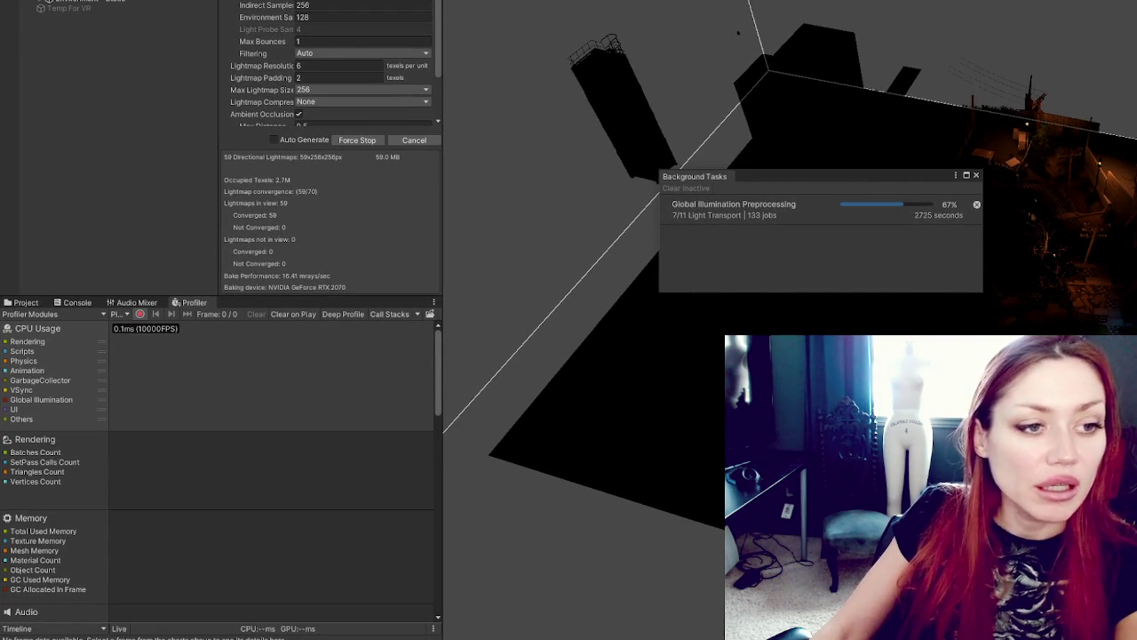
# Step: Scroll the Profiler module charts and select the Physics (2D) module
pyautogui.scroll(-4, 85, 421)
pyautogui.scroll(4, 79, 405)
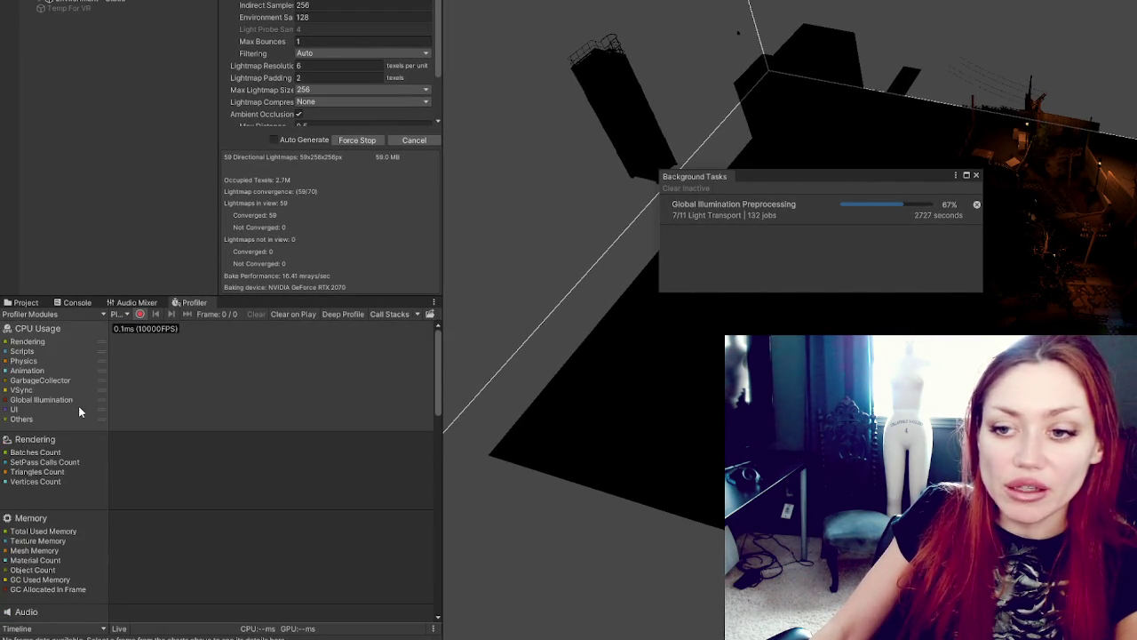
pyautogui.scroll(-12, 83, 406)
pyautogui.scroll(-8, 97, 444)
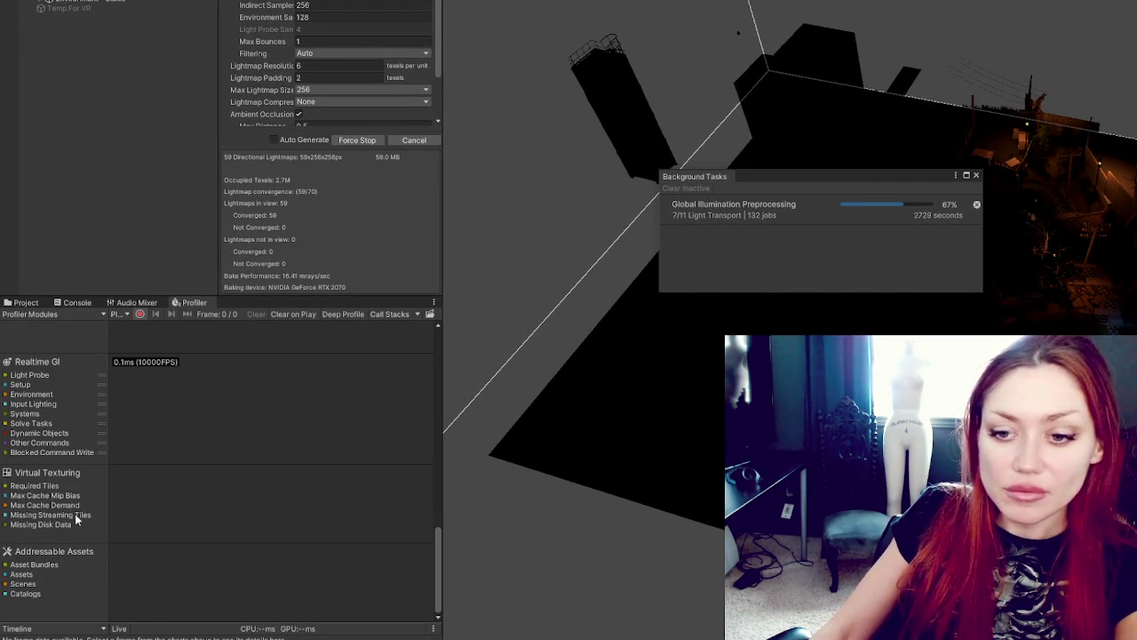
pyautogui.scroll(6, 71, 480)
pyautogui.scroll(1, 61, 446)
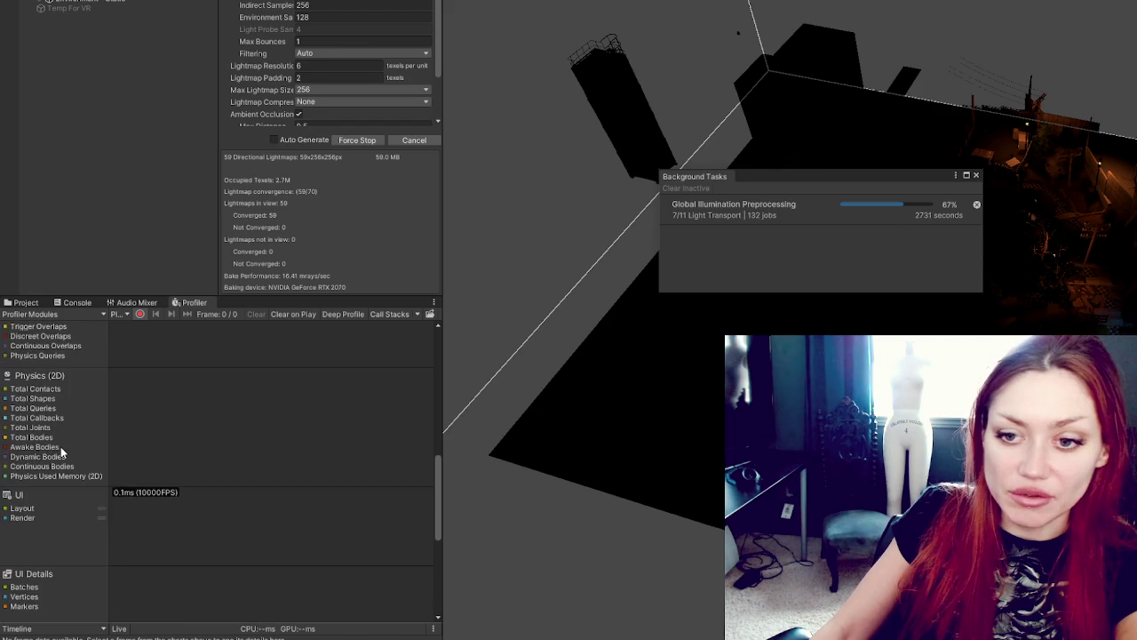
pyautogui.click(89, 394)
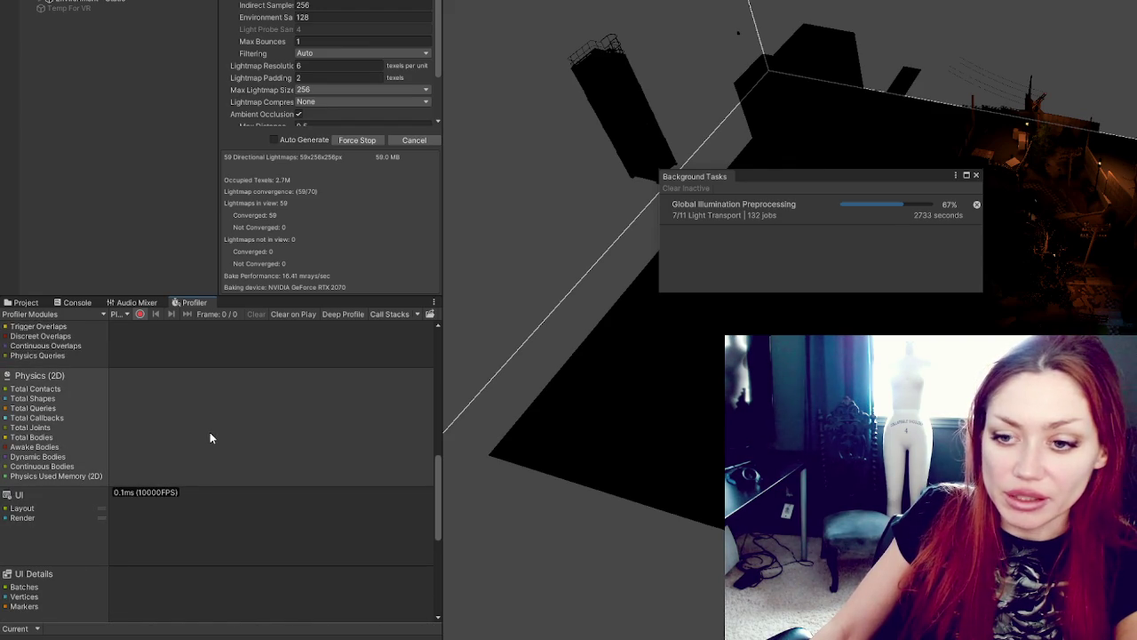
# Step: Enable the File Access, Asset Loading and GPU Usage modules; disable Audio and Physics (2D)
pyautogui.click(31, 313)
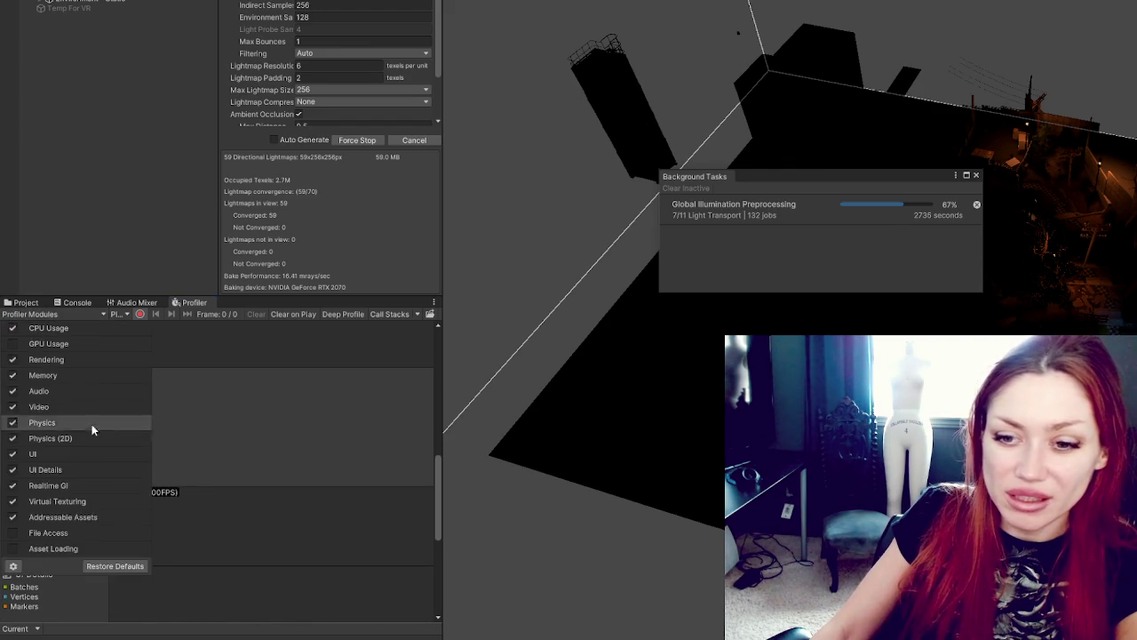
pyautogui.click(12, 548)
pyautogui.click(13, 532)
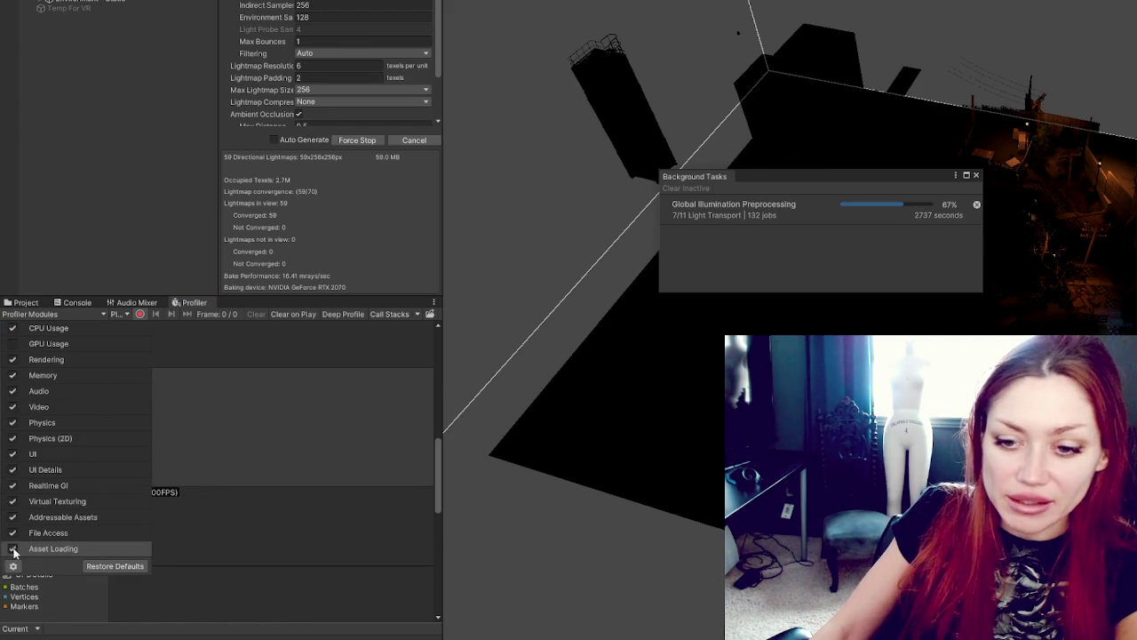
pyautogui.click(15, 345)
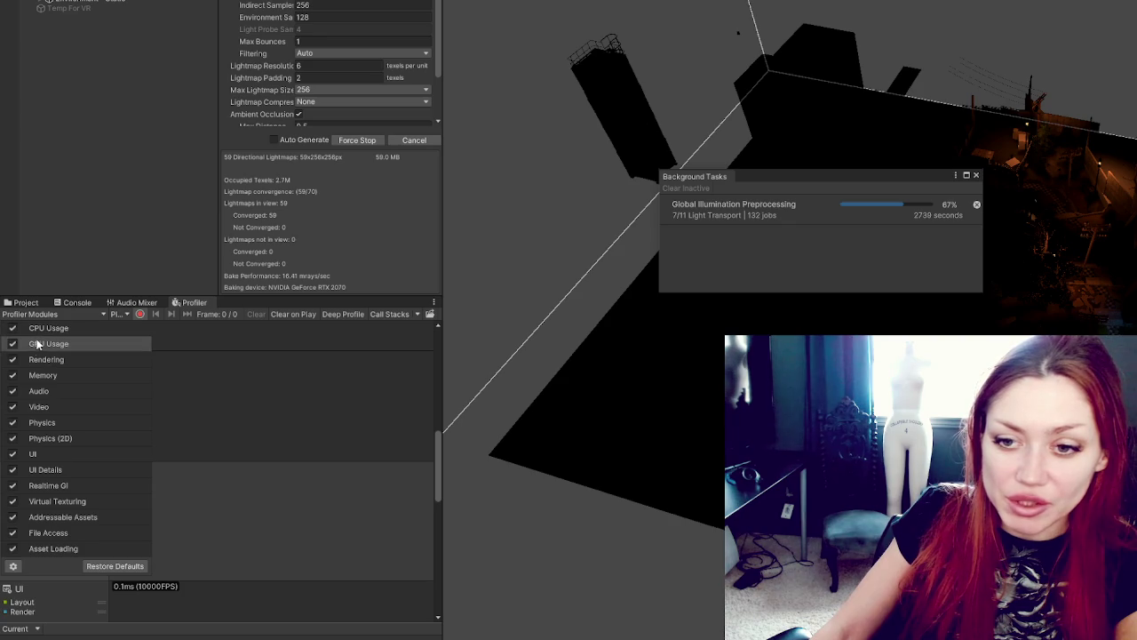
pyautogui.click(13, 392)
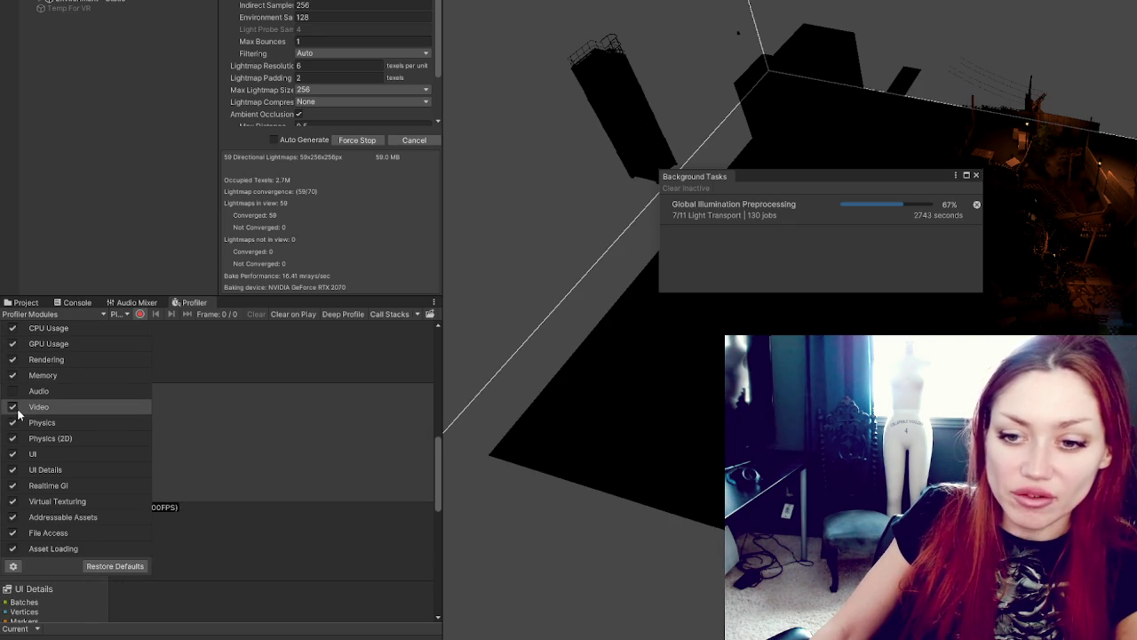
pyautogui.click(13, 438)
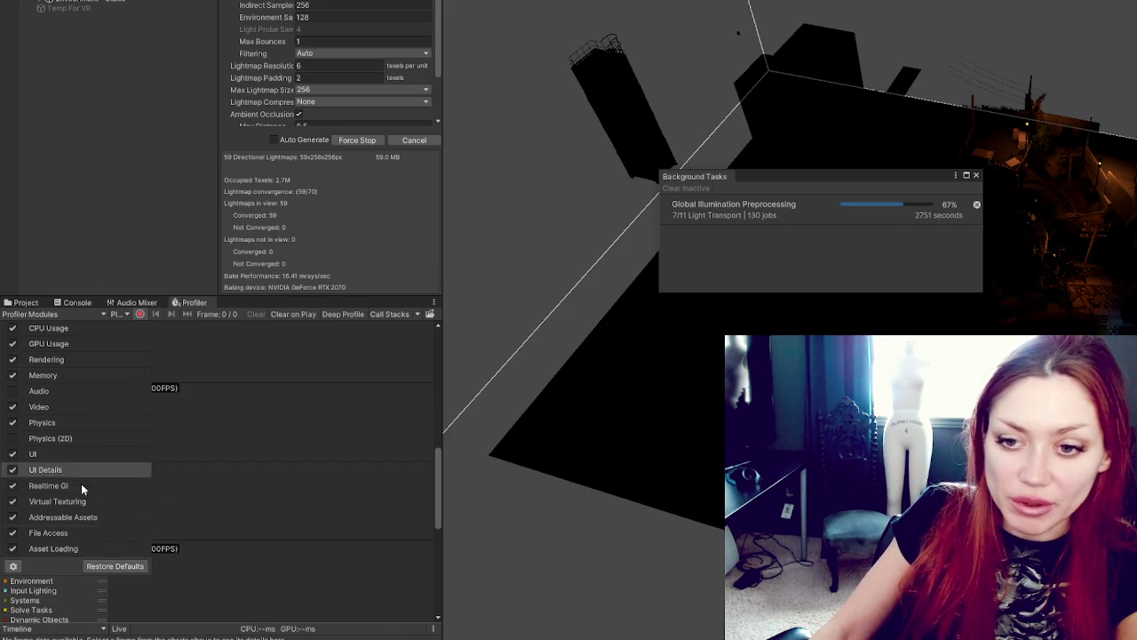
pyautogui.click(433, 467)
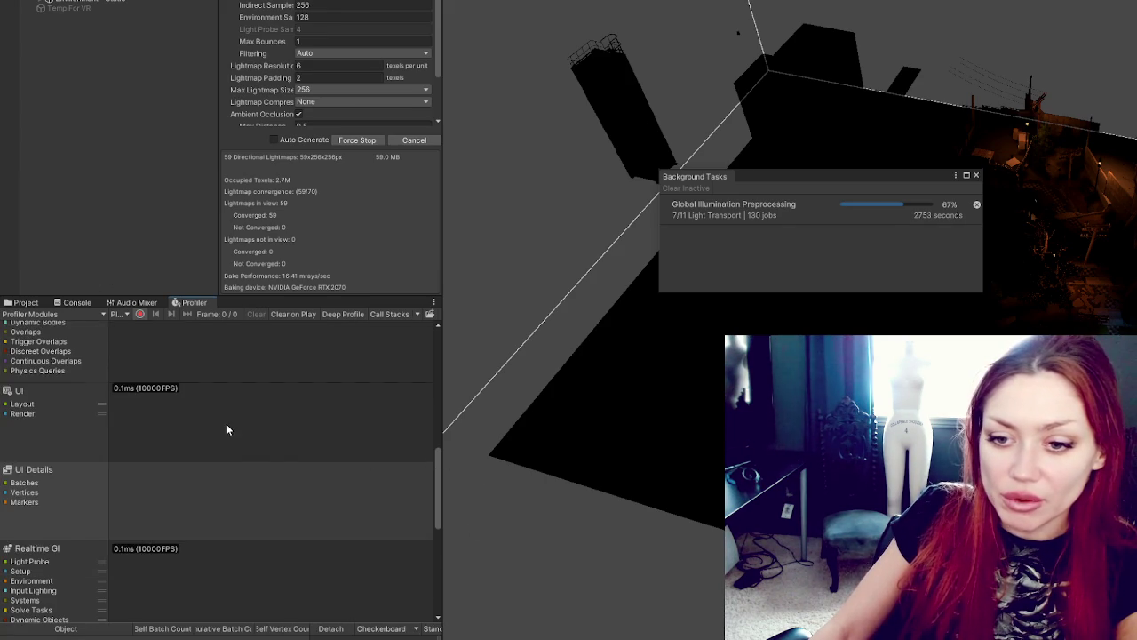
# Step: Widen the Profiler panel by dragging its divider to the right
pyautogui.scroll(-3, 225, 426)
pyautogui.scroll(10, 228, 431)
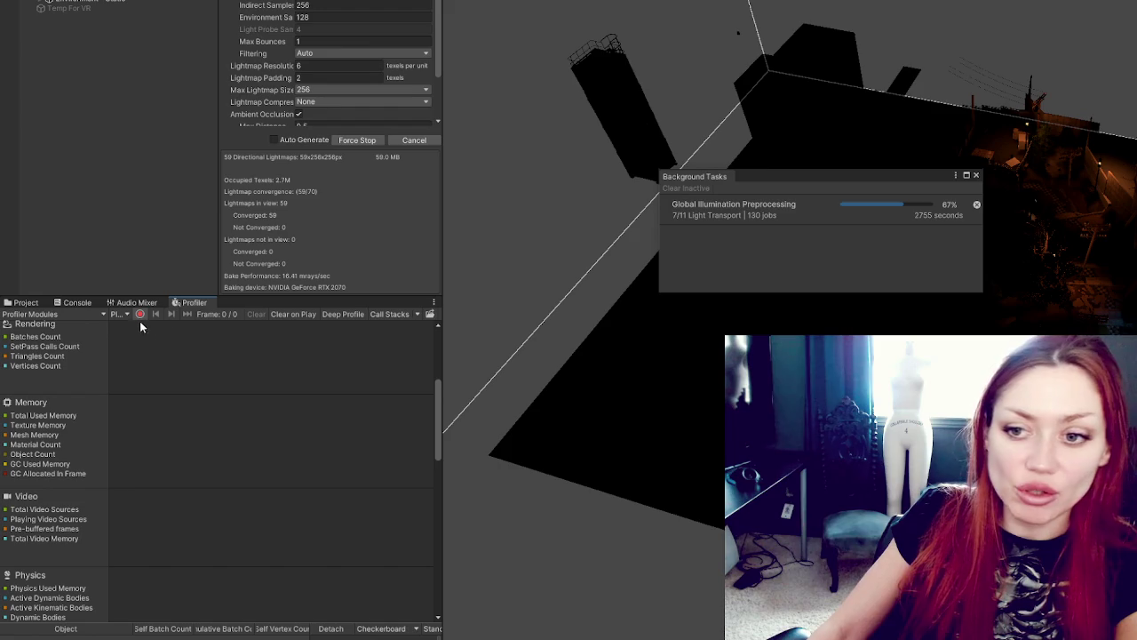
pyautogui.moveTo(447, 364); pyautogui.dragTo(660, 360)
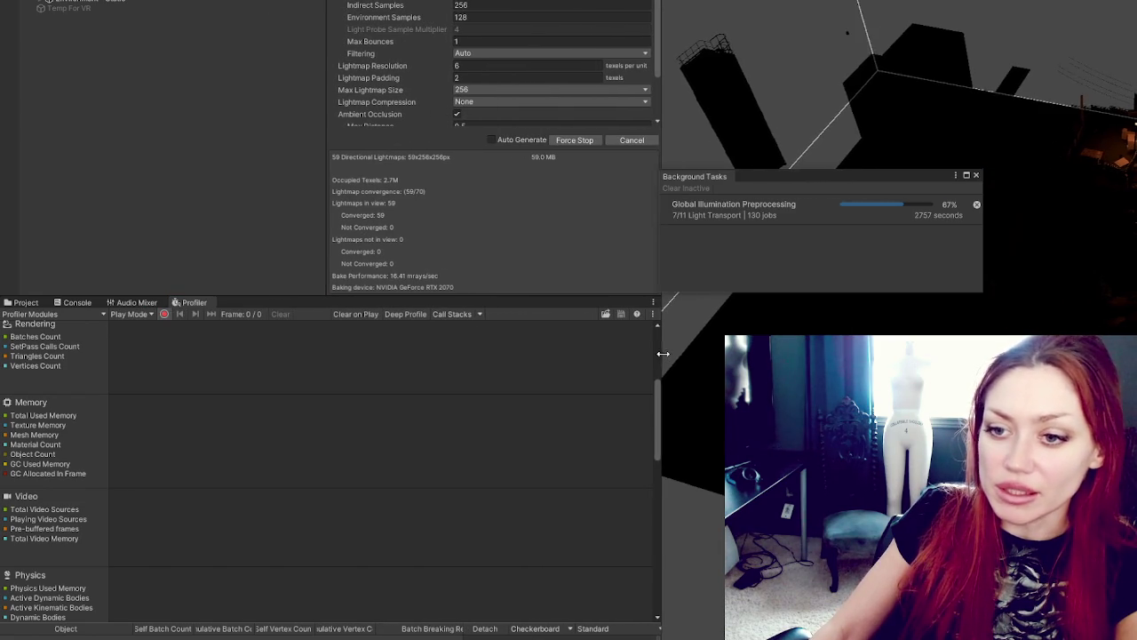